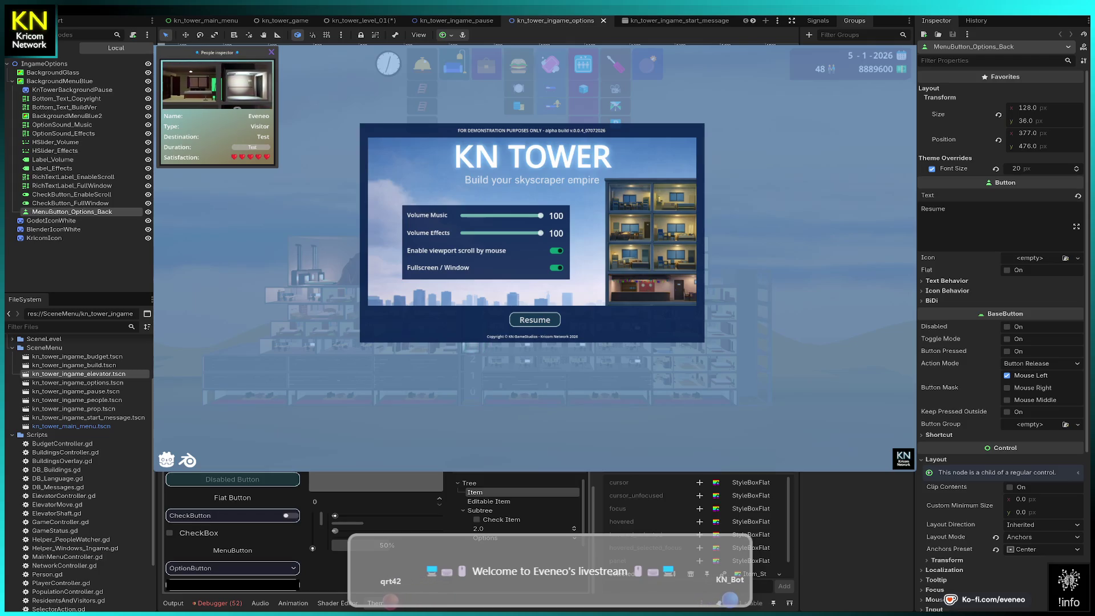
- Show Helper_Windows_Ingame.gd in the script editor and collapse BackgroundMenuBlue's child nodes
key("ctrl+F3")
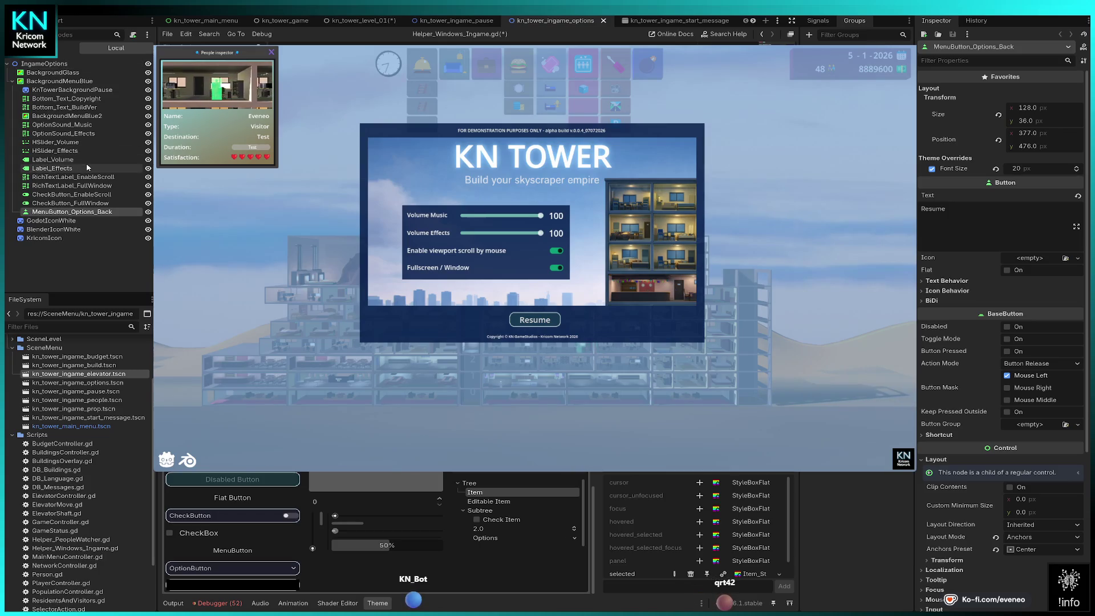
left_click(13, 81)
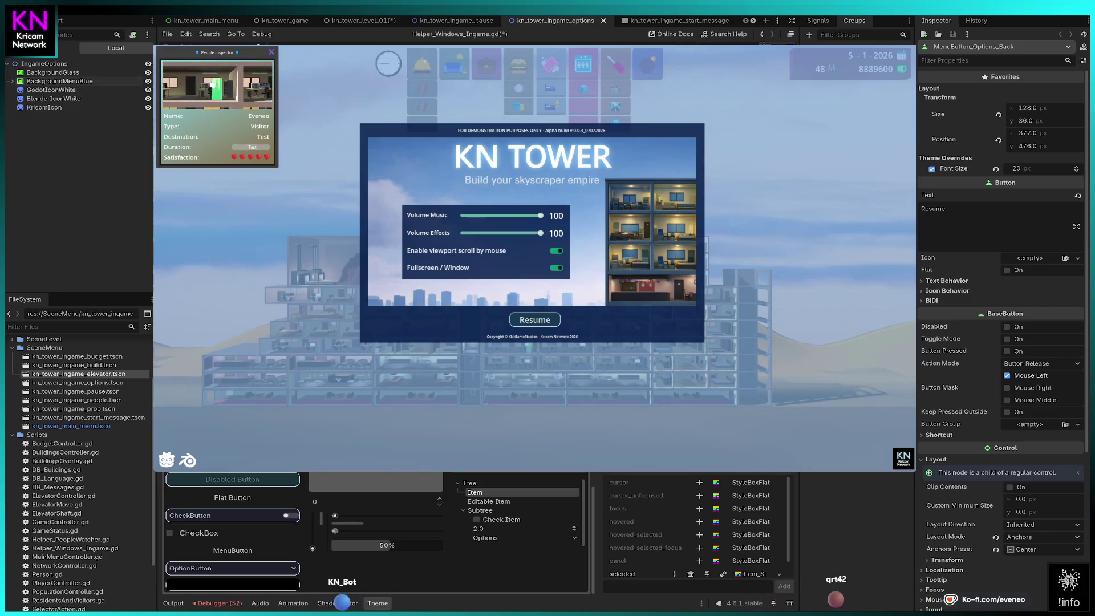
- Attach Helper_Windows_Ingame.gd from the FileSystem dock to the BackgroundMenuBlue node
mouse_move(74, 548)
left_mouse_down()
mouse_move(67, 81)
mouse_move(57, 63)
left_mouse_up()
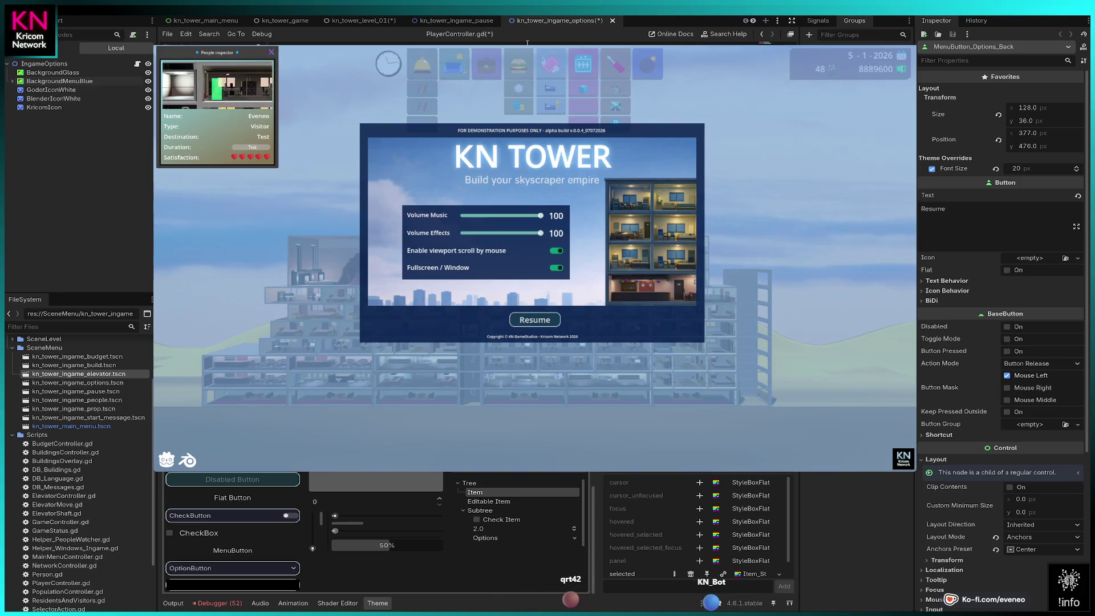
- Return the script editor to Helper_Windows_Ingame.gd, next to the kn_tower_ingame_pause scene tab
mouse_move(470, 25)
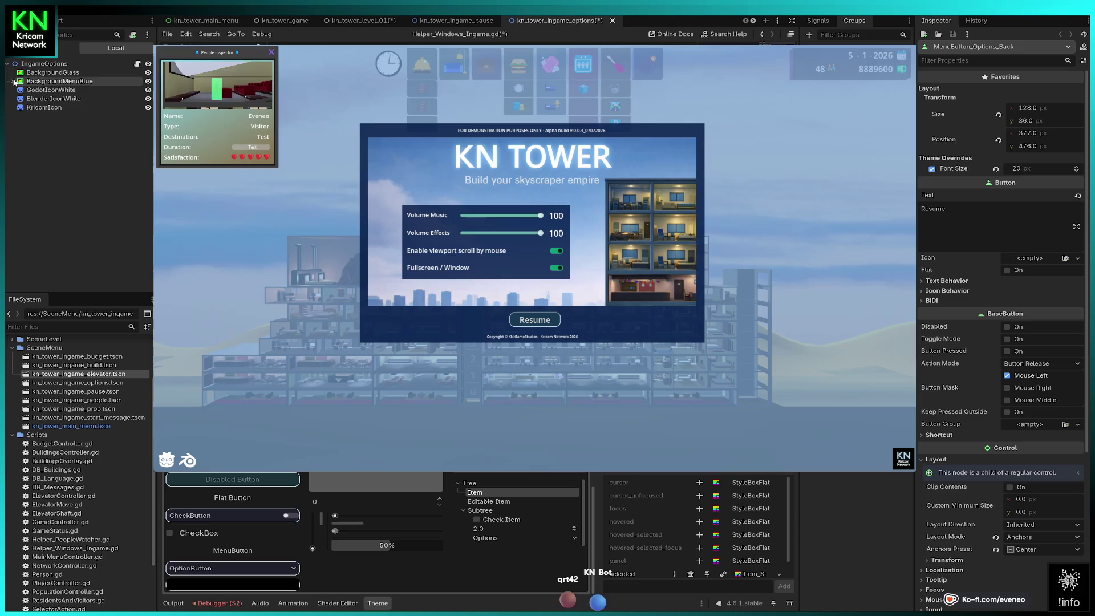
- Expand BackgroundMenuBlue's children, then switch to the kn_tower_level_01 scene
left_click(14, 81)
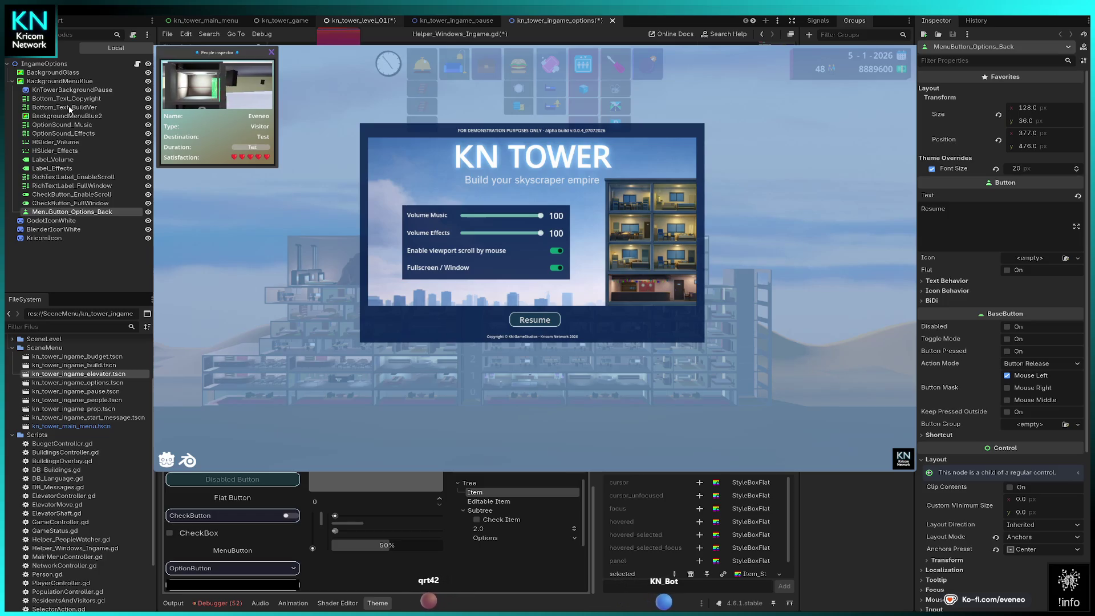
left_click(360, 20)
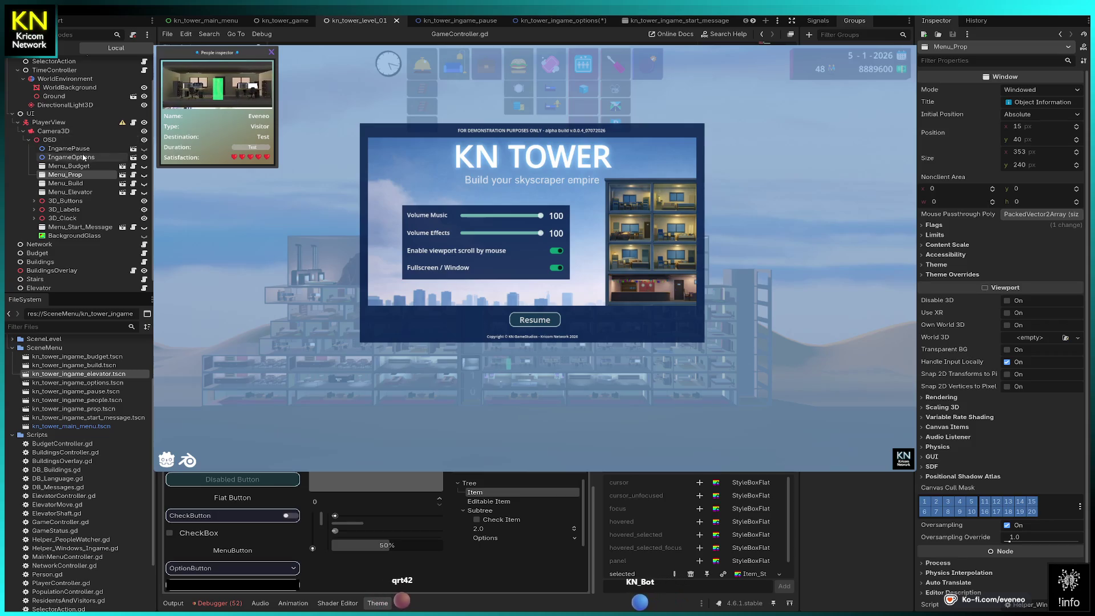
- Open kn_tower_ingame_pause and attach Helper_Windows_Ingame.gd to its IngamePause root node
left_click(132, 148)
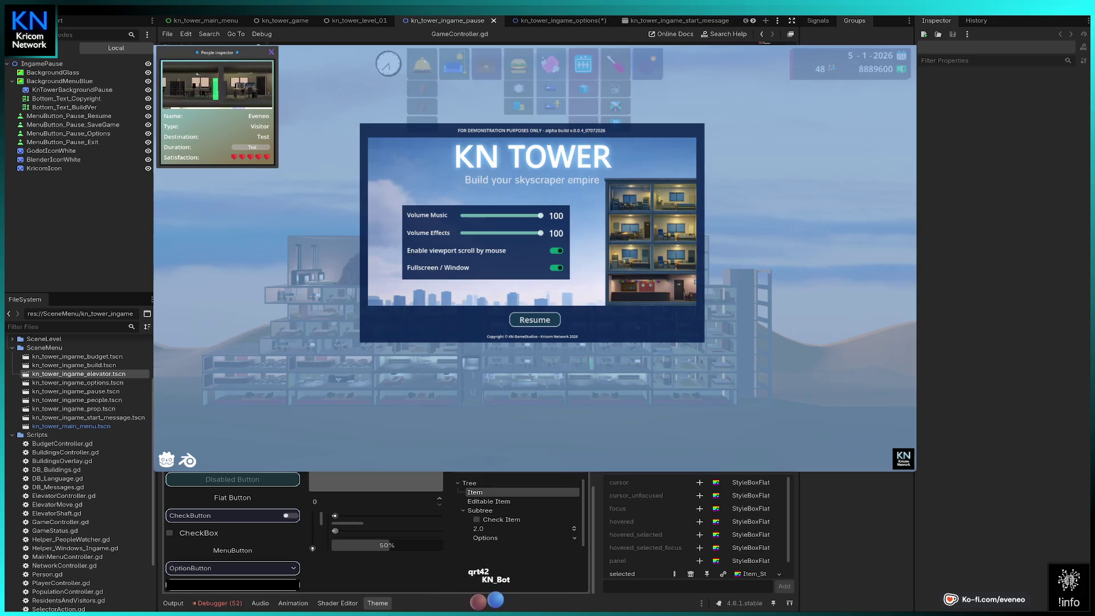
left_click_drag(75, 548, 57, 67)
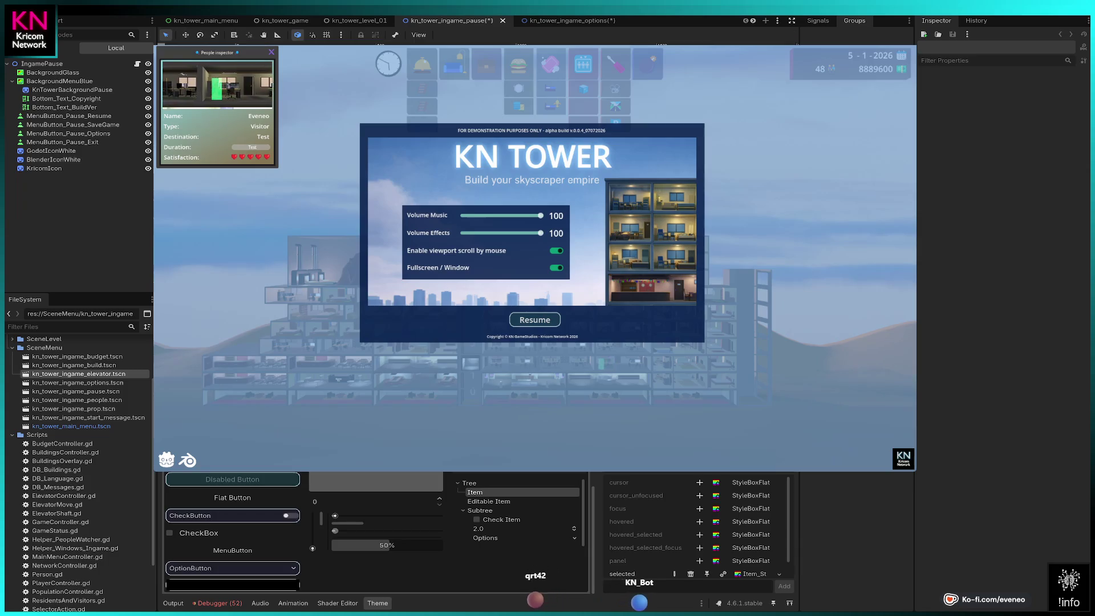
left_click(80, 134)
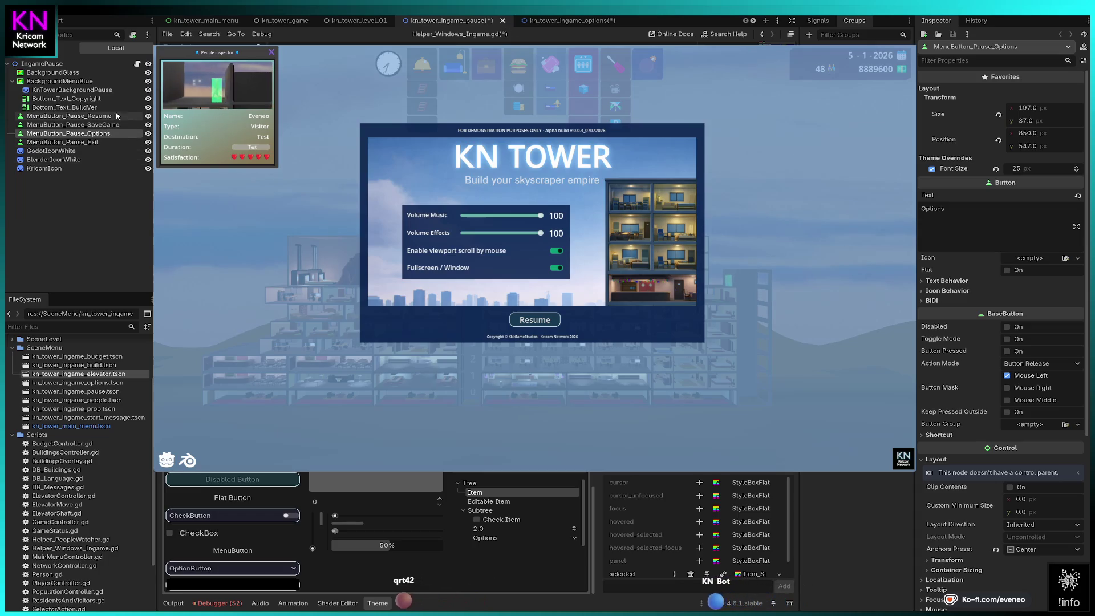
- Inspect the pause menu's Resume button in the 2D view, then open kn_tower_ingame_options
left_click(503, 6)
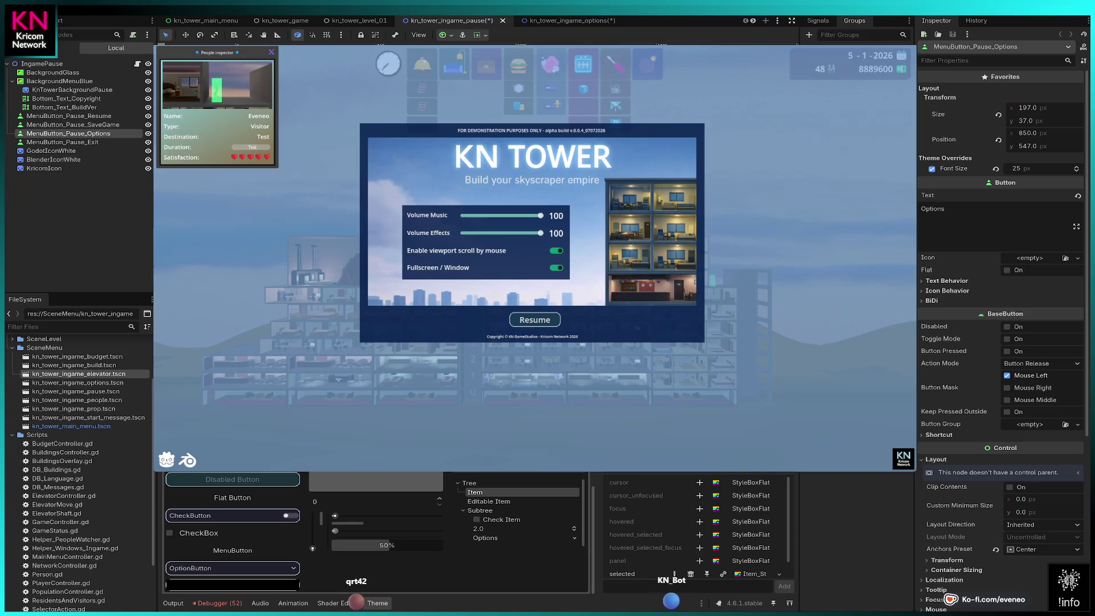
left_click(68, 116)
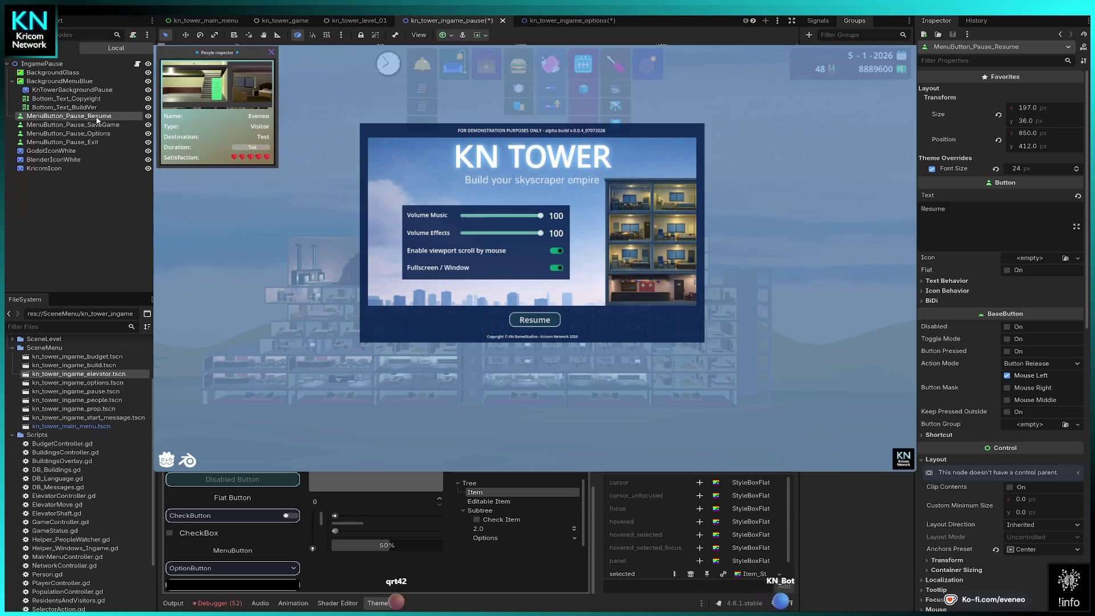
left_click(566, 23)
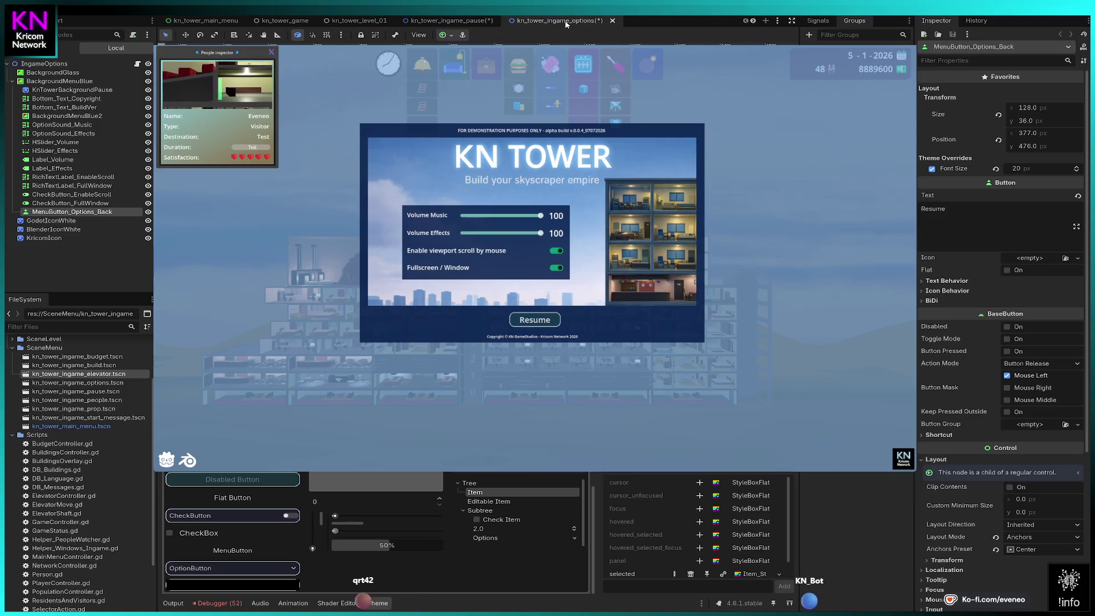
- Switch back to the kn_tower_ingame_pause scene tab
left_click(445, 23)
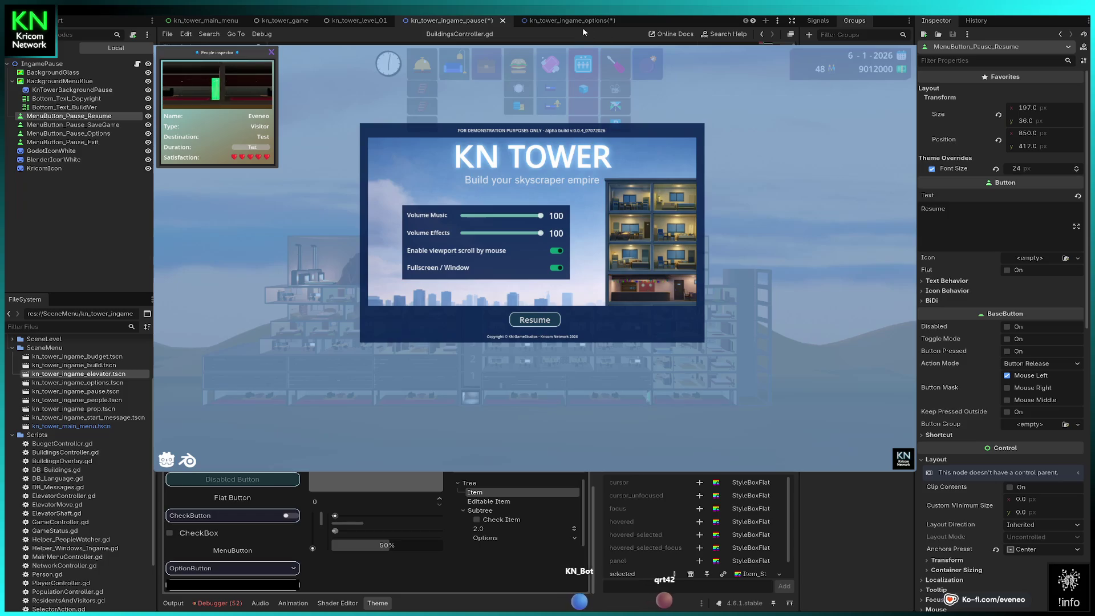
- Cycle the scene tabs back to kn_tower_level_01 with Ctrl+Shift+Tab
mouse_move(528, 26)
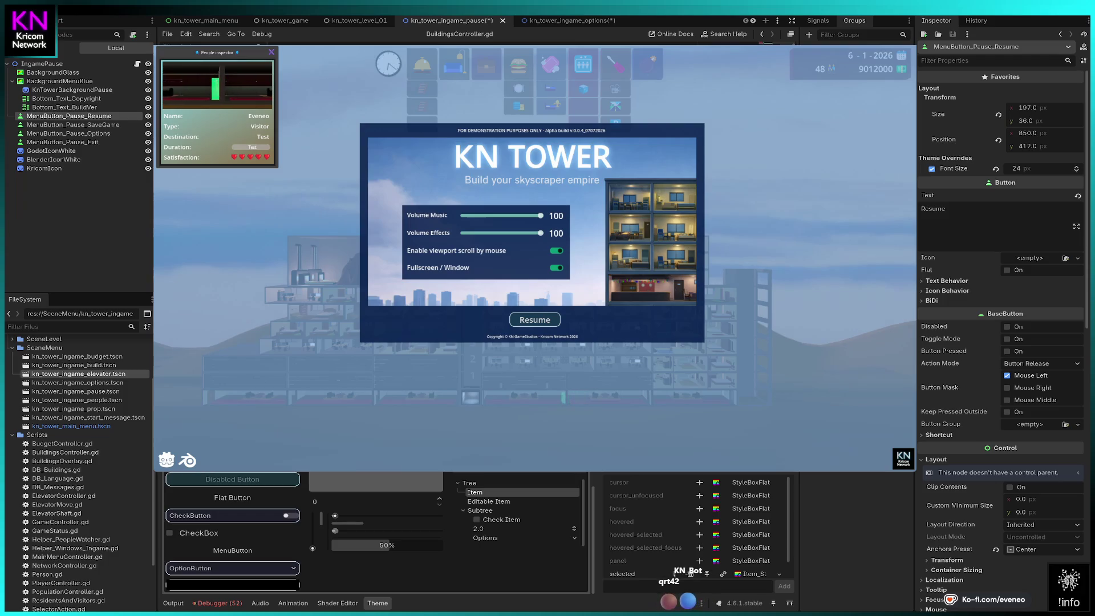
key("ctrl+shift+Tab")
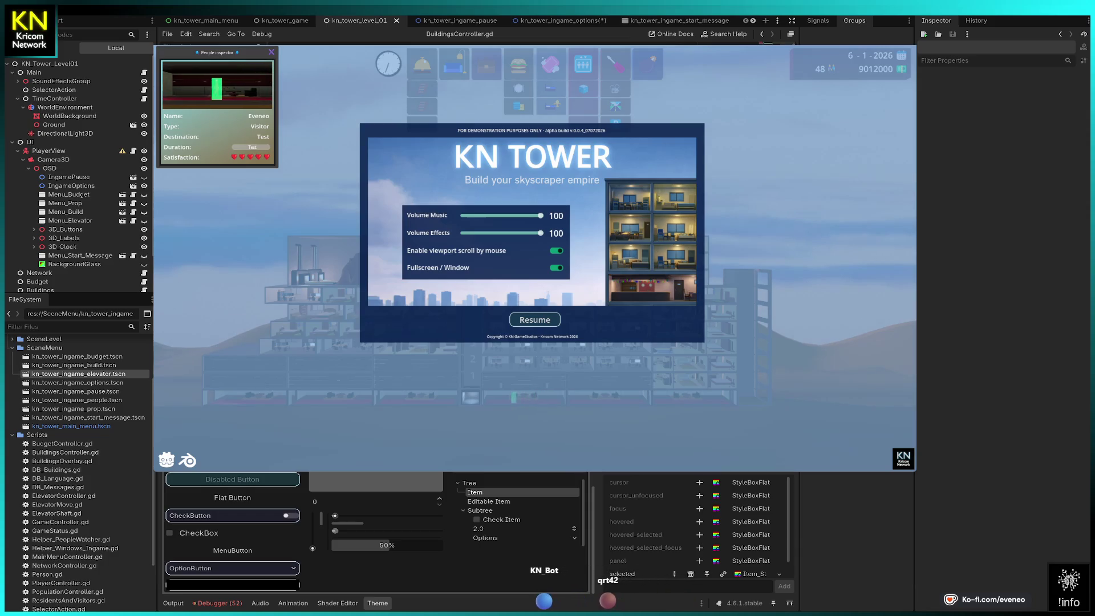
- Select the level's IngamePause node and stop the running game with F8
left_click(68, 177)
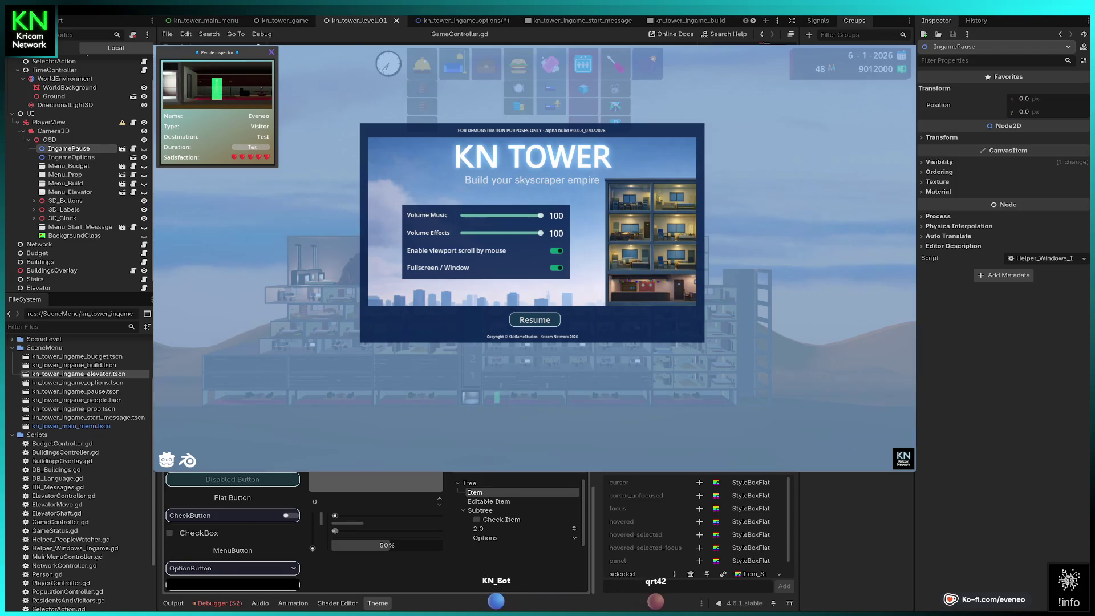
key("F8")
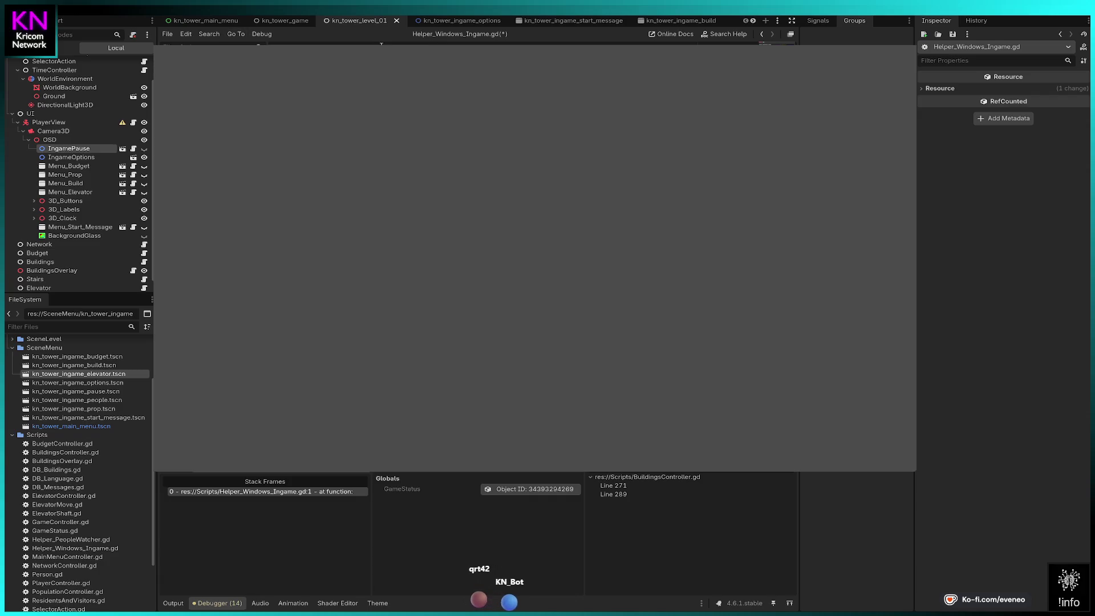
- Save Helper_Windows_Ingame.gd, inspect IngameOptions, and open its kn_tower_ingame_options scene
key("ctrl+s")
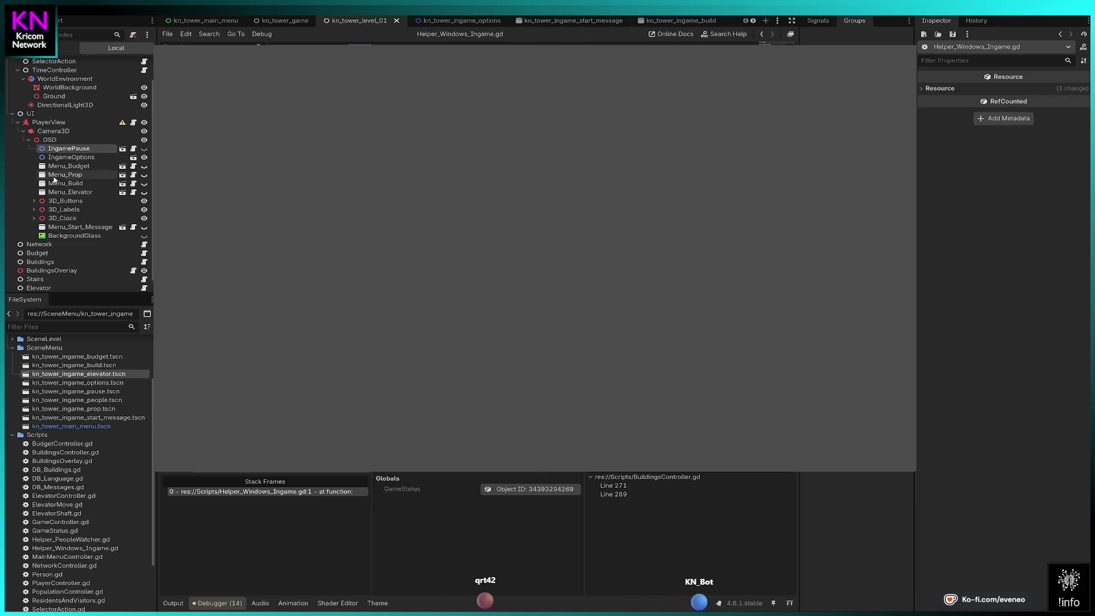
left_click(64, 158)
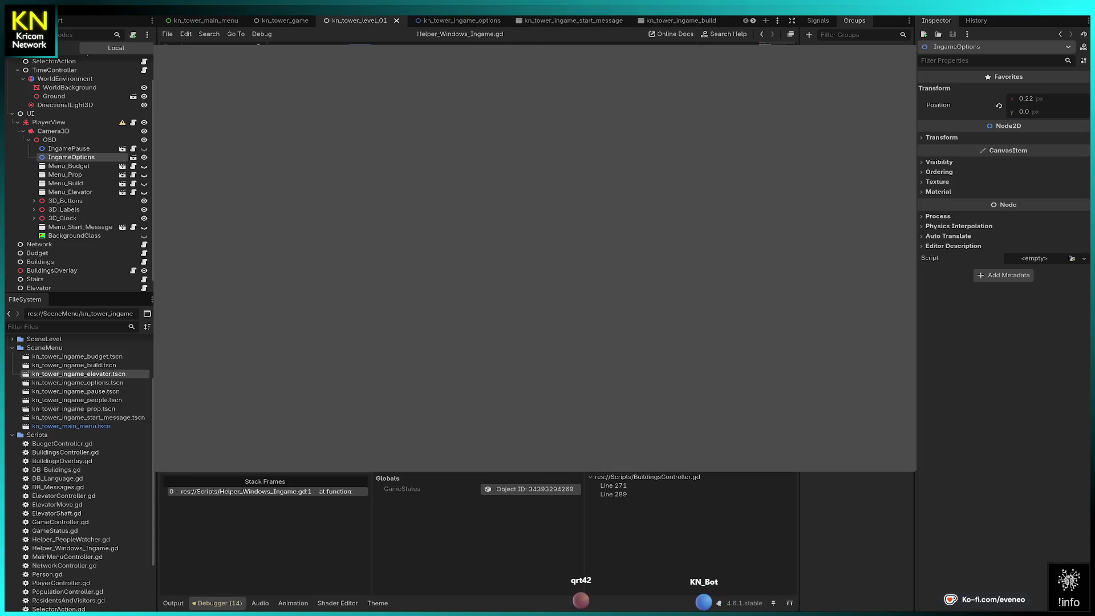
left_click(133, 158)
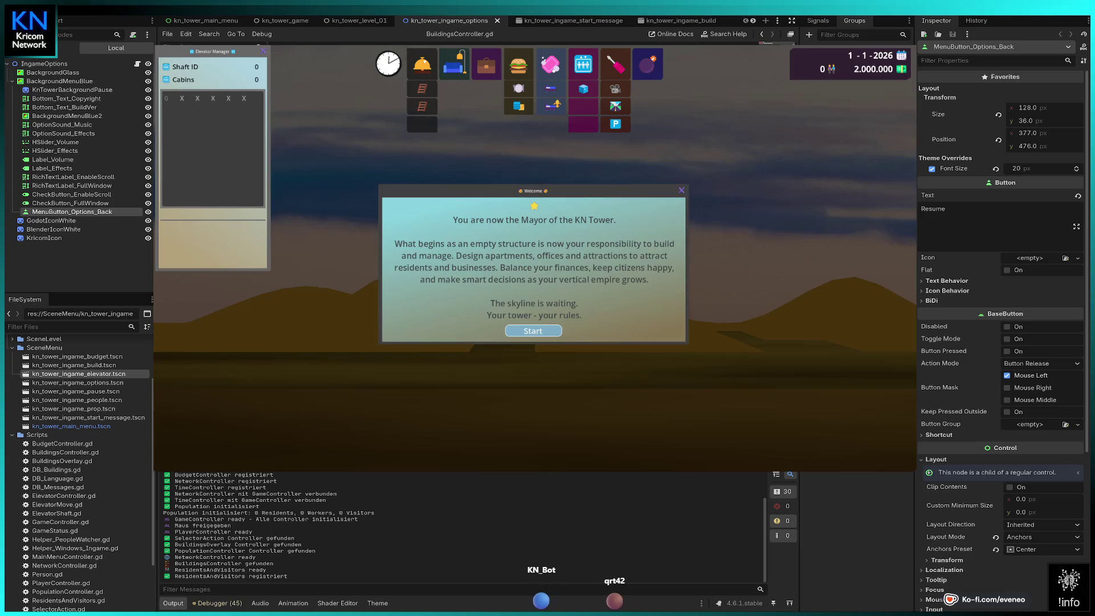
- Nudge the Welcome dialog higher and press Start, breaking at Helper_Windows_Ingame.gd line 25
mouse_move(533, 190)
left_mouse_down()
mouse_move(314, 281)
mouse_move(554, 166)
mouse_move(543, 148)
left_mouse_up()
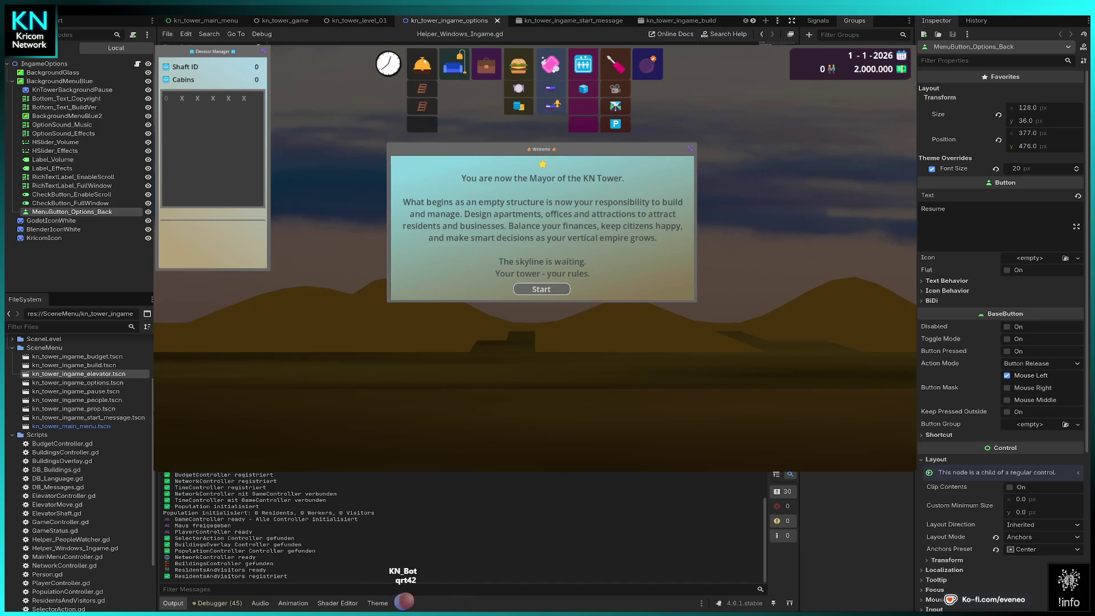
left_click(541, 289)
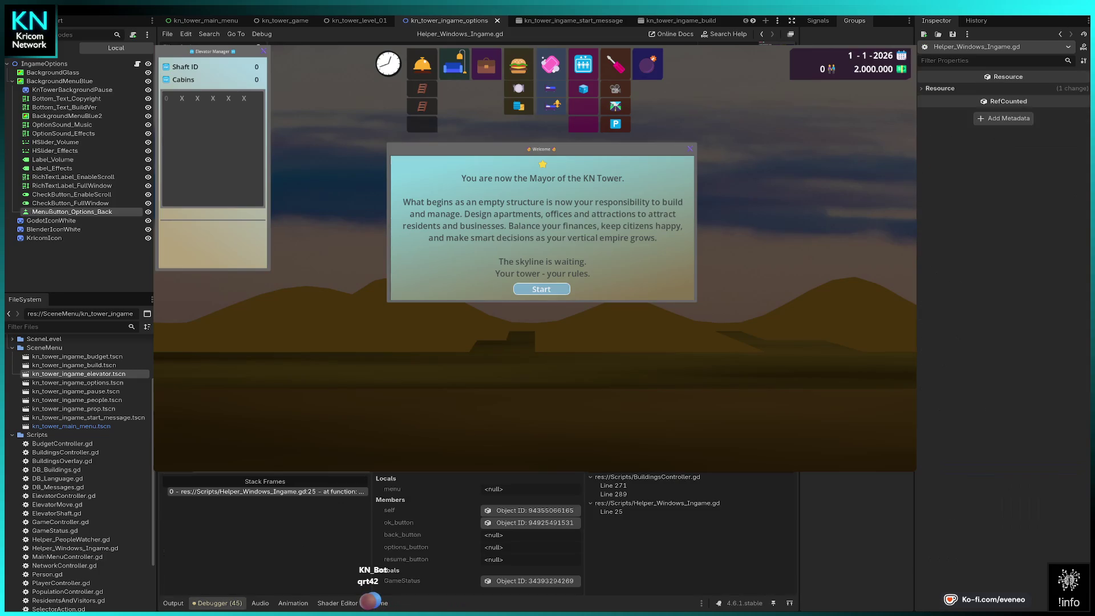
- Inspect the remote Window properties, then step over with F10 past line 26 of Helper_Windows_Ingame.gd
left_click(530, 509)
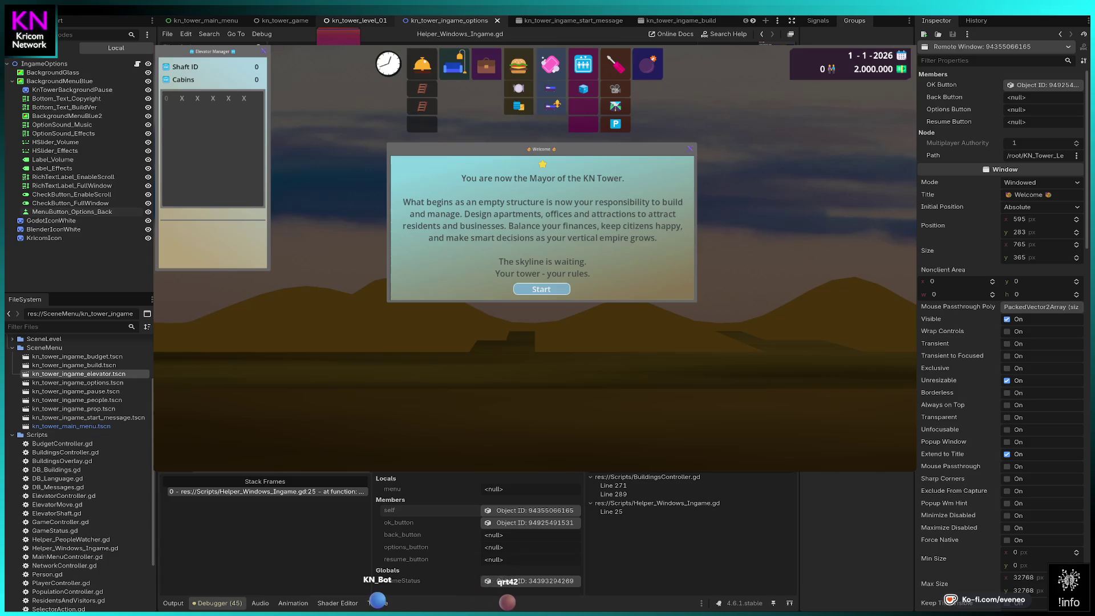
left_click(354, 20)
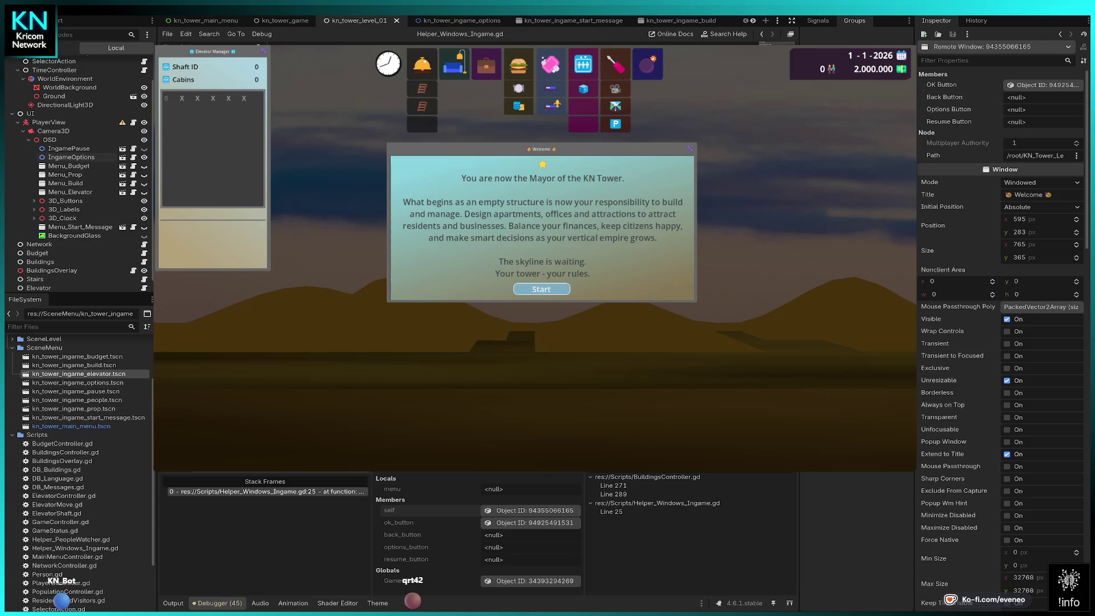
scroll(977, 490, "down", 10)
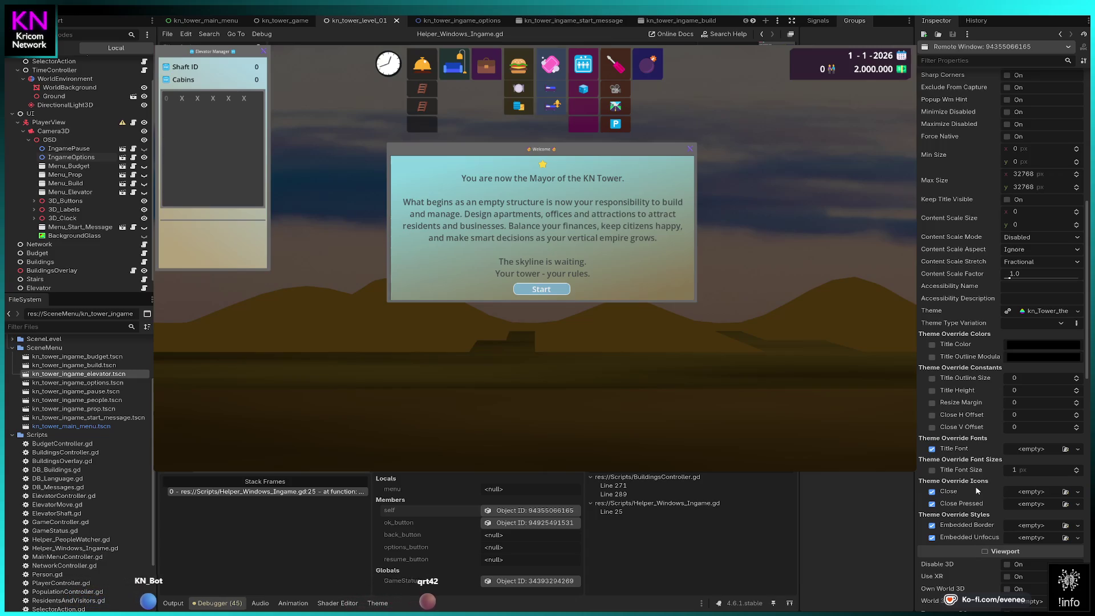
scroll(978, 479, "up", 10)
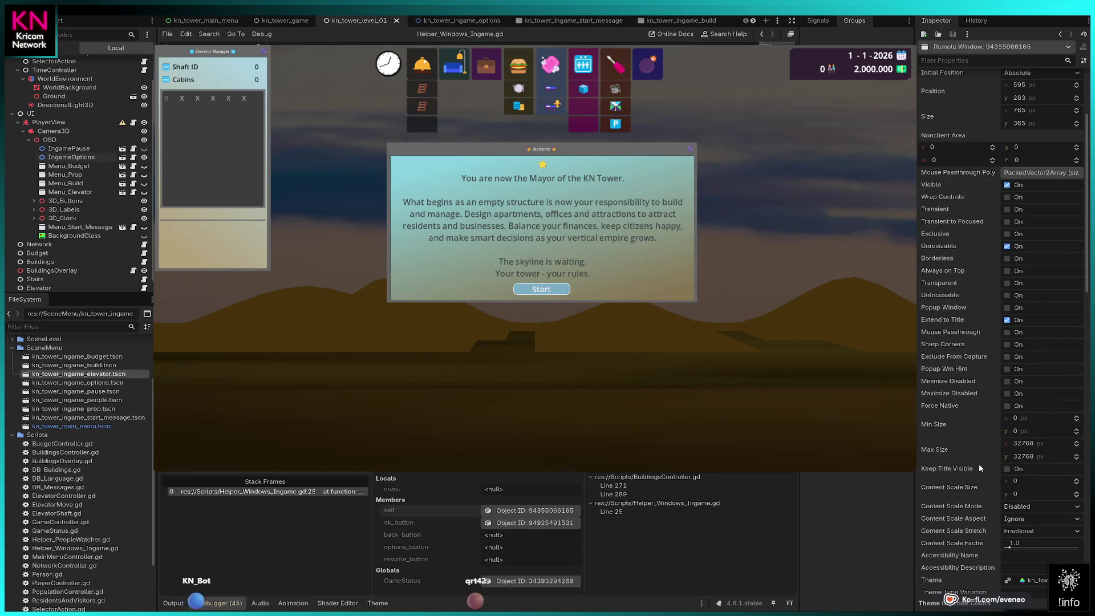
scroll(979, 467, "up", 5)
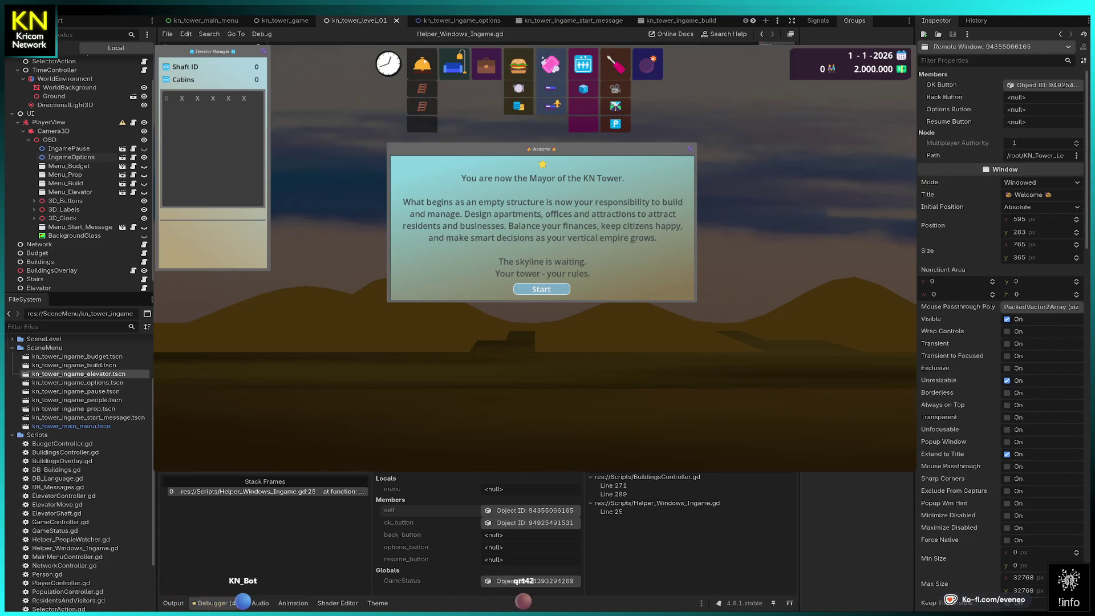
key("F10")
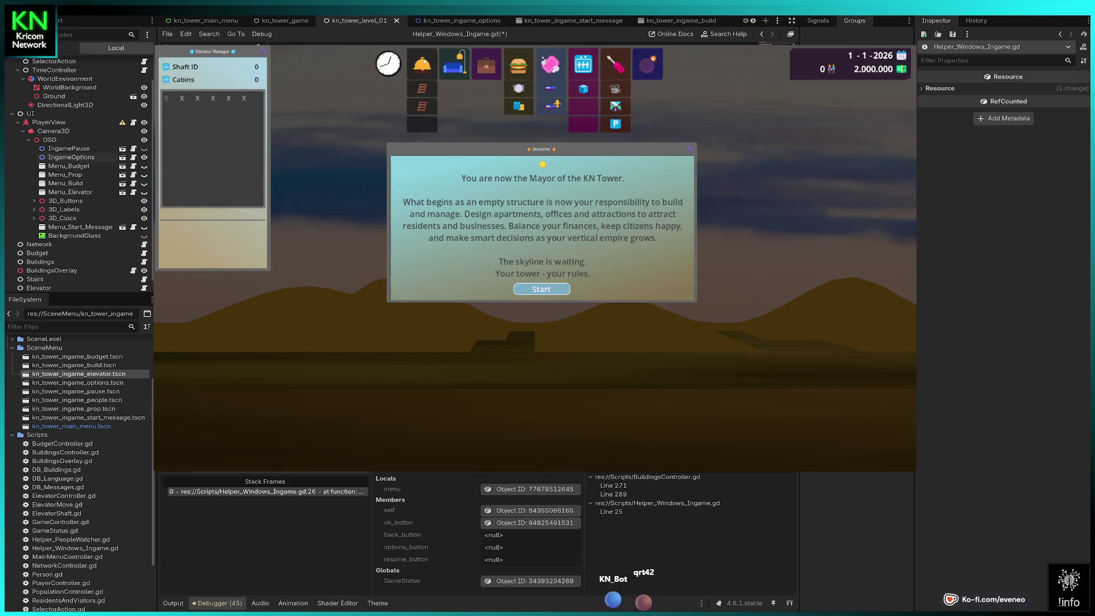
left_click(531, 511)
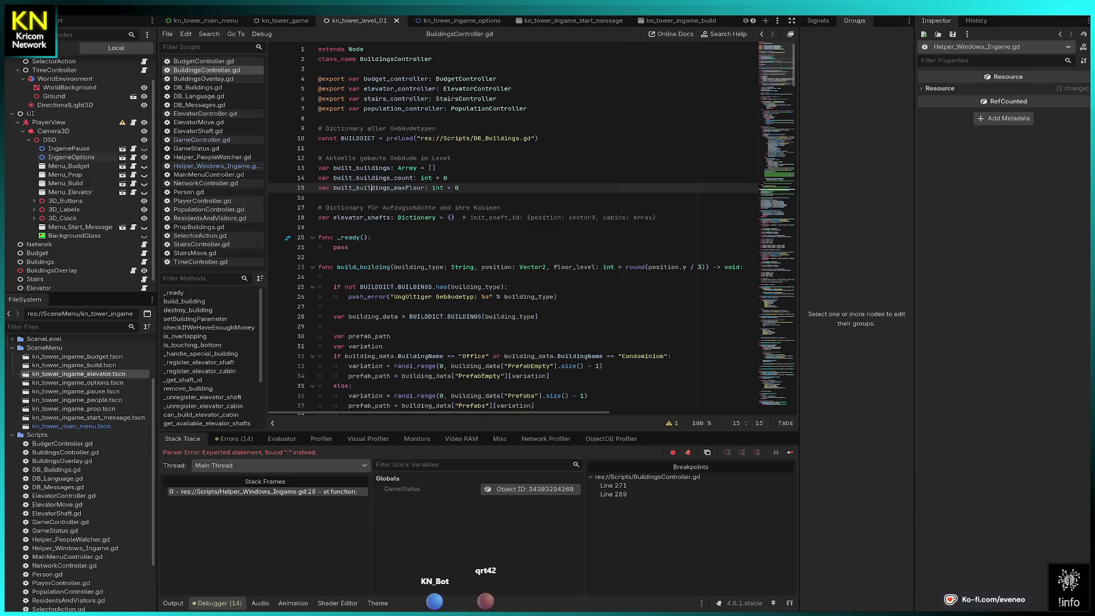
- Rerun the KN Tower project with F5 after the line 28 parser error
key("F5")
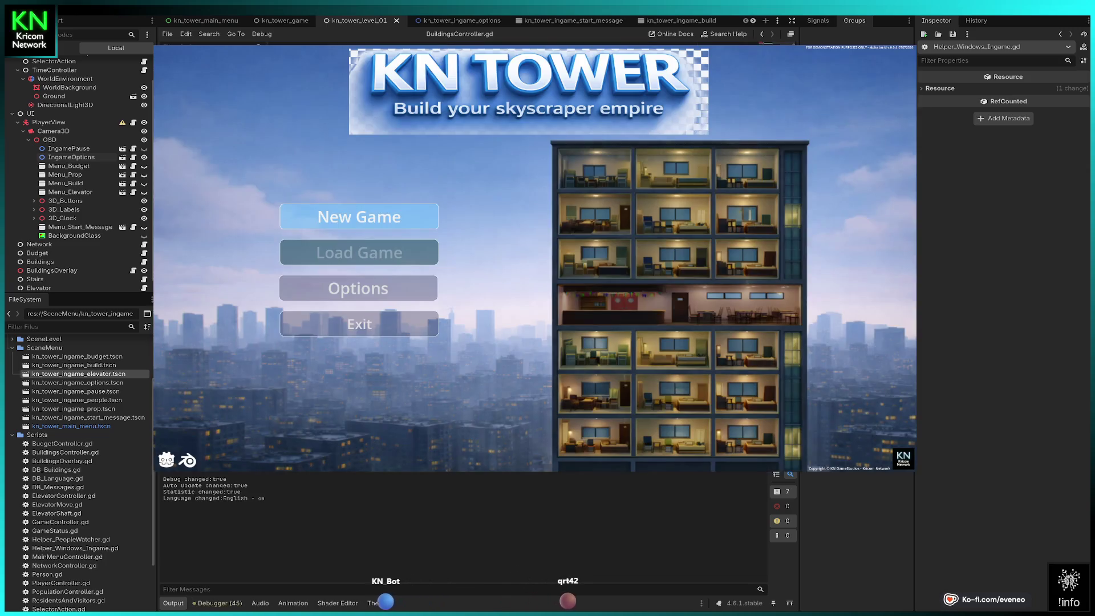
- Choose New Game on the KN Tower title menu
left_click(358, 216)
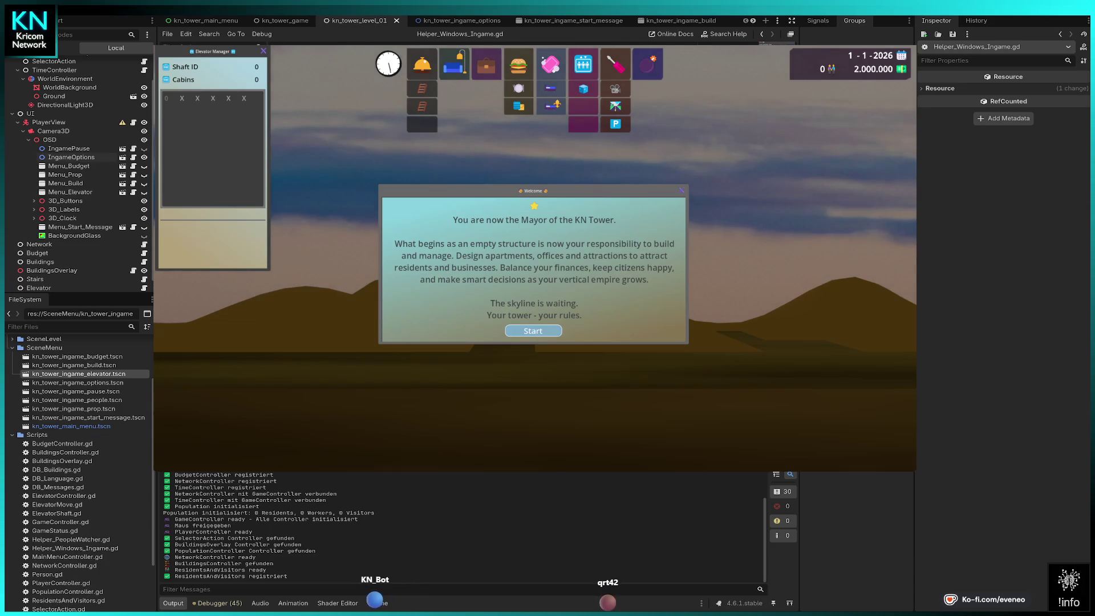
- Press Start in the Welcome dialog, inspect the remote Welcome window at the break, then stop the game
left_click(532, 331)
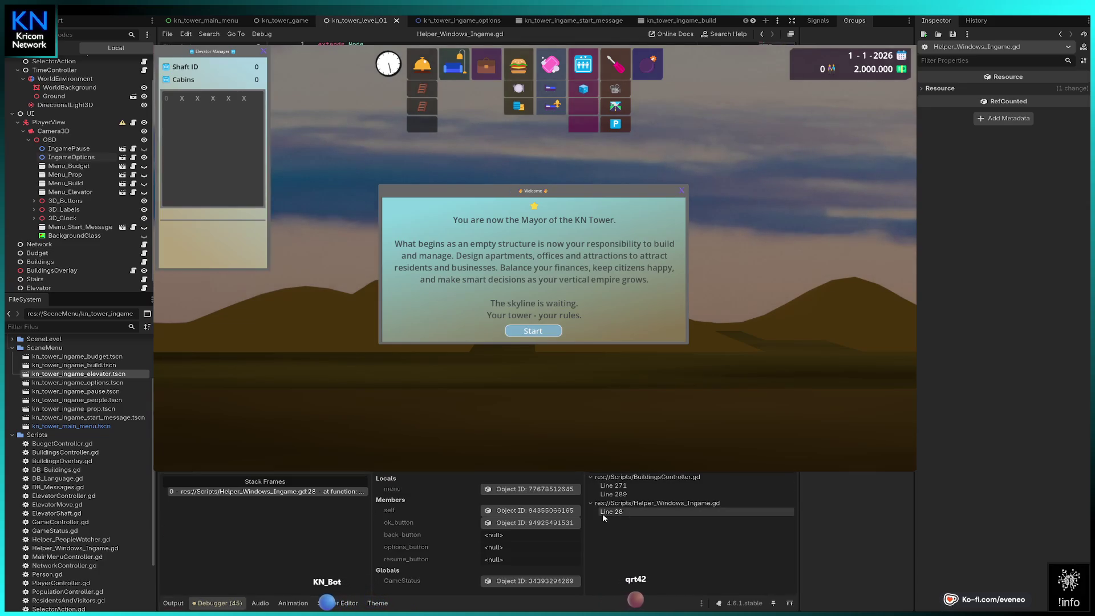
left_click(540, 511)
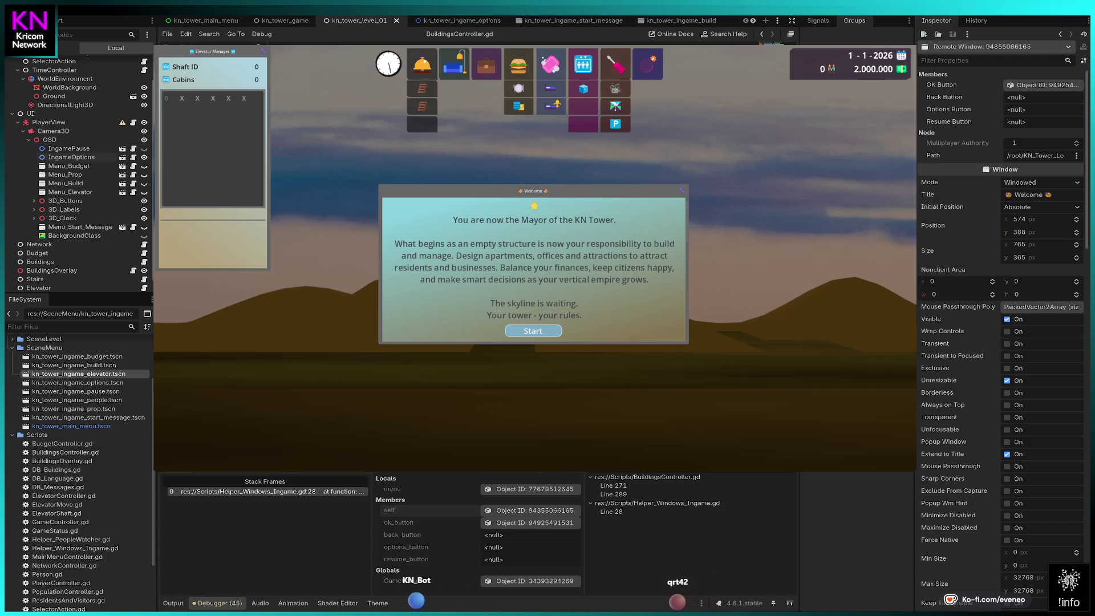
left_click(945, 16)
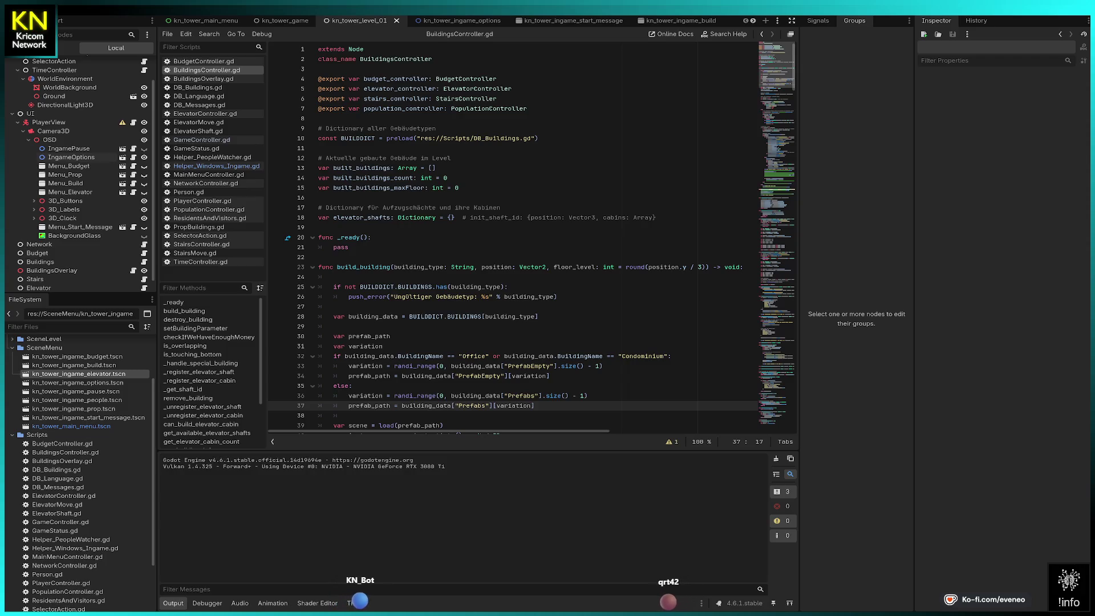
- Relaunch with F5, pick New Game, continue past the breakpoint with F12, and press Start on Welcome
key("F5")
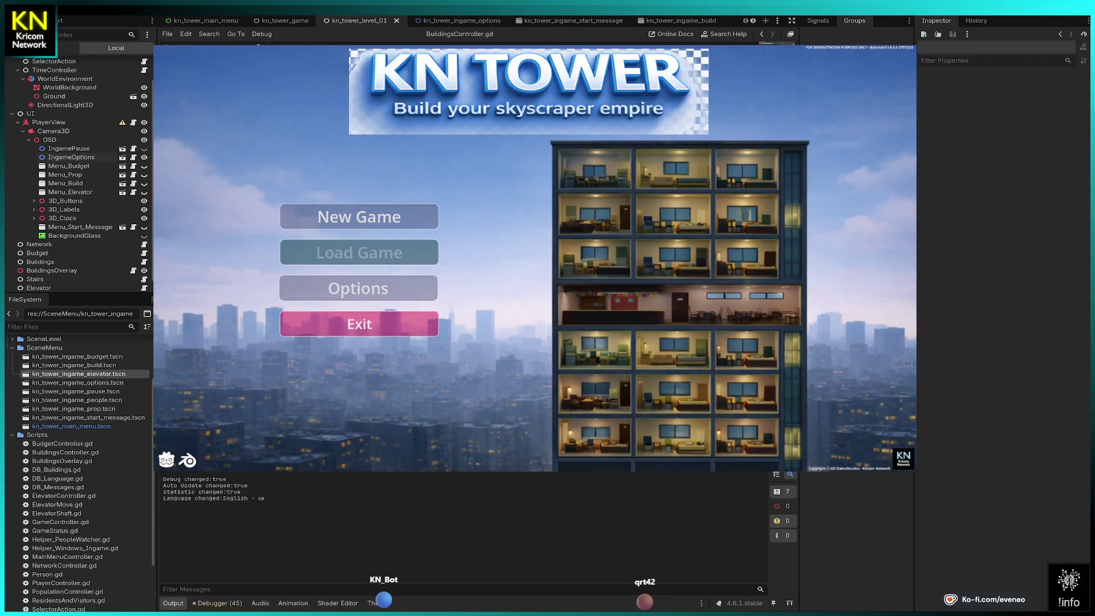
key("Return")
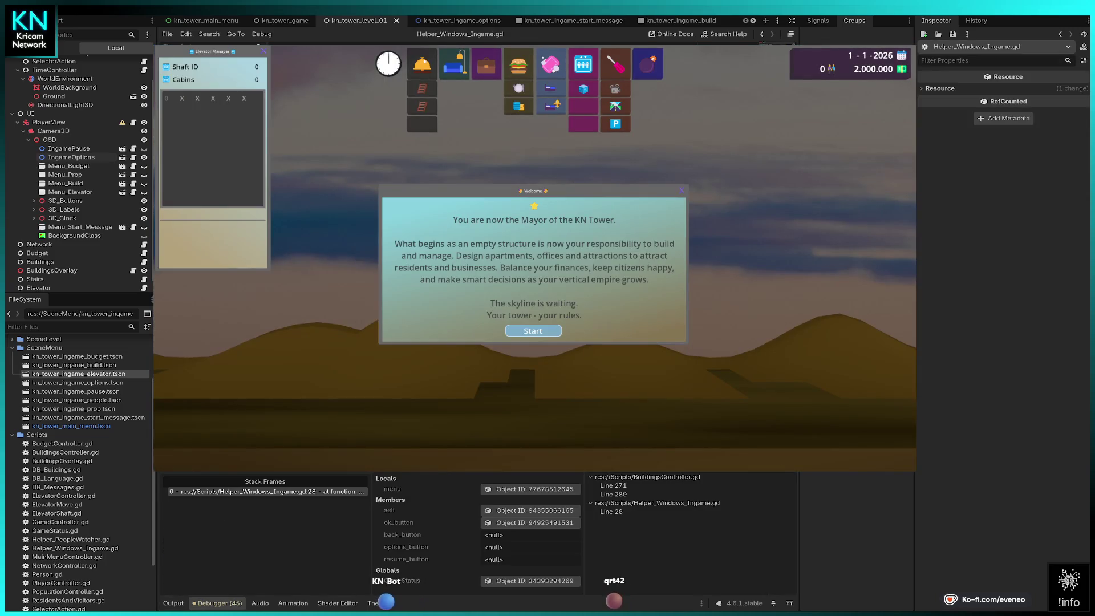
key("F12")
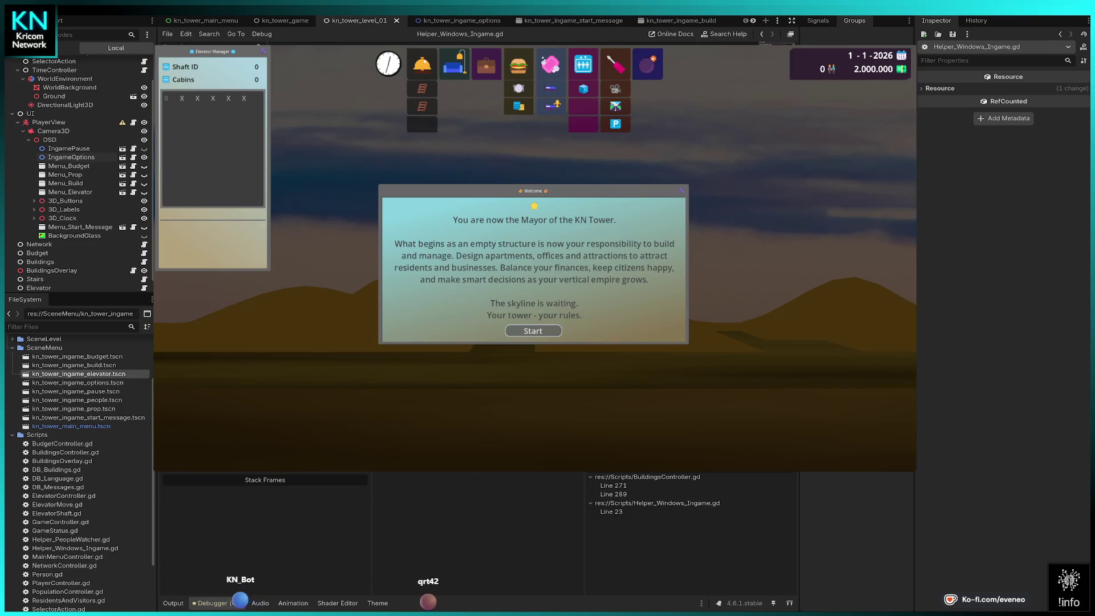
left_click(532, 331)
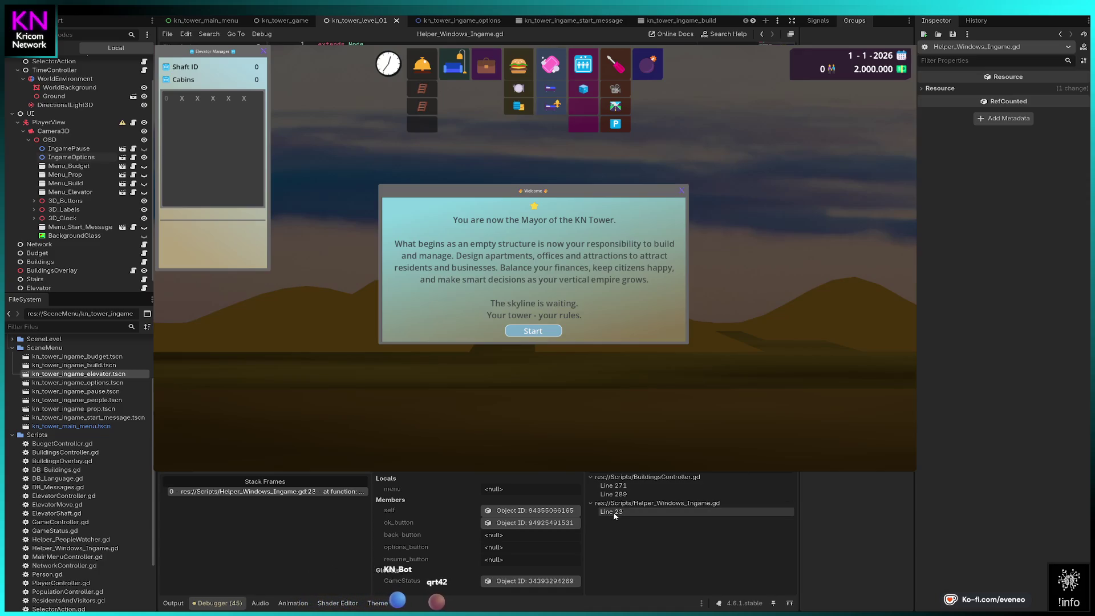
- Inspect the remote Welcome window's self object, then continue with F12 to the line 25 break
left_click(536, 510)
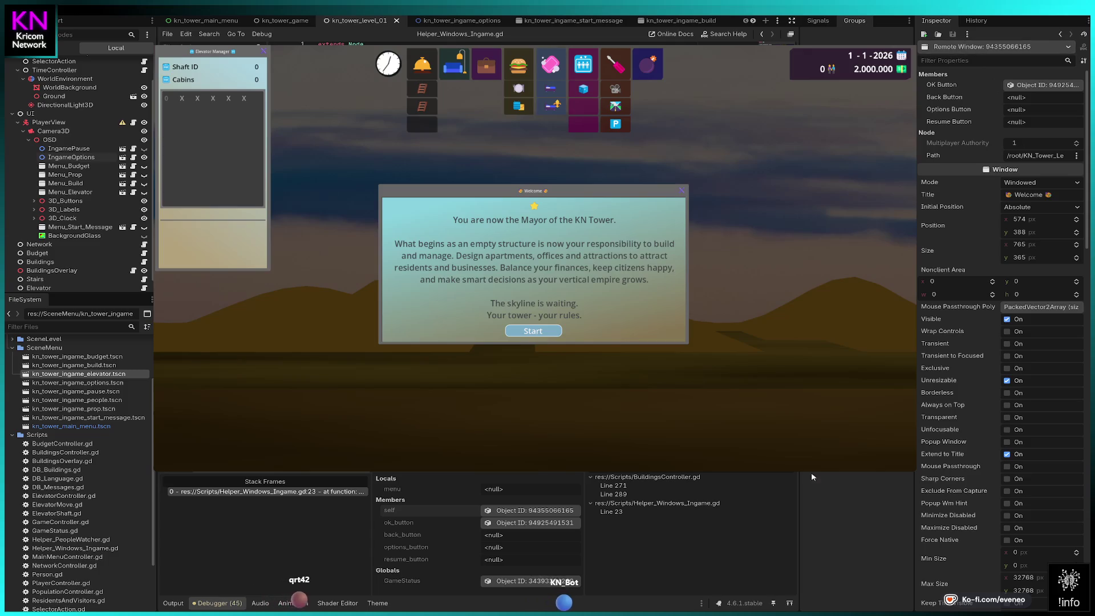
key("F12")
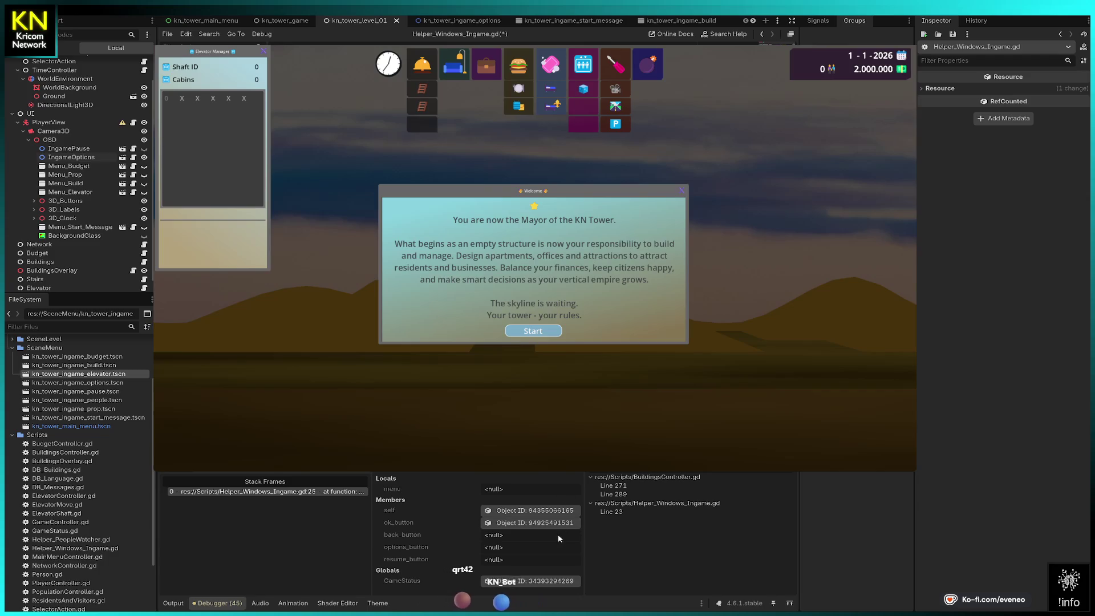
- Inspect the remote Welcome window, toggling its visibility off and back on
left_click(551, 510)
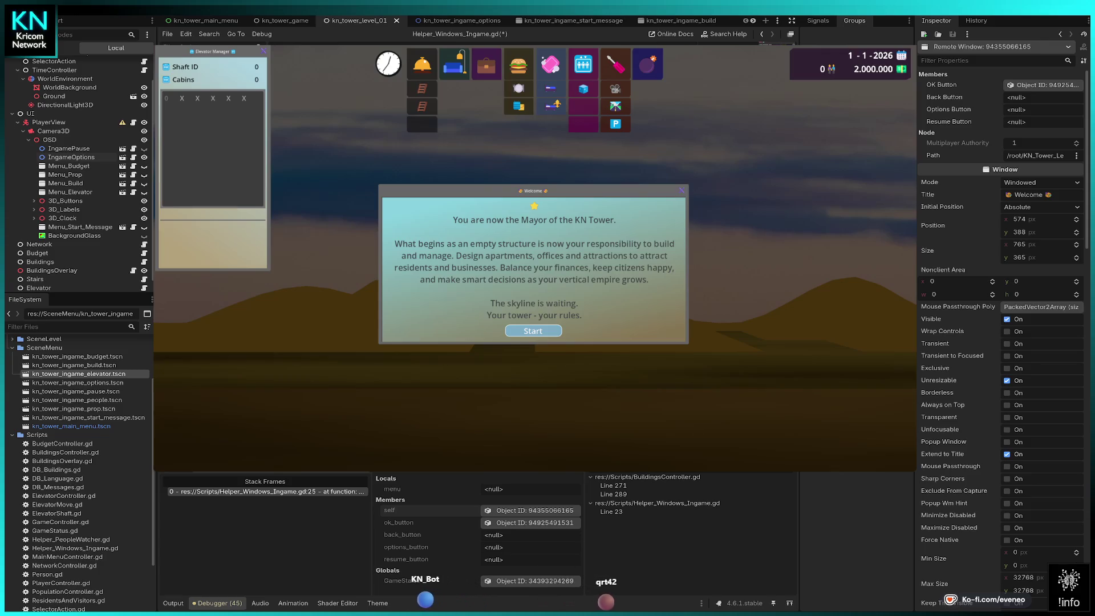
left_click(1006, 320)
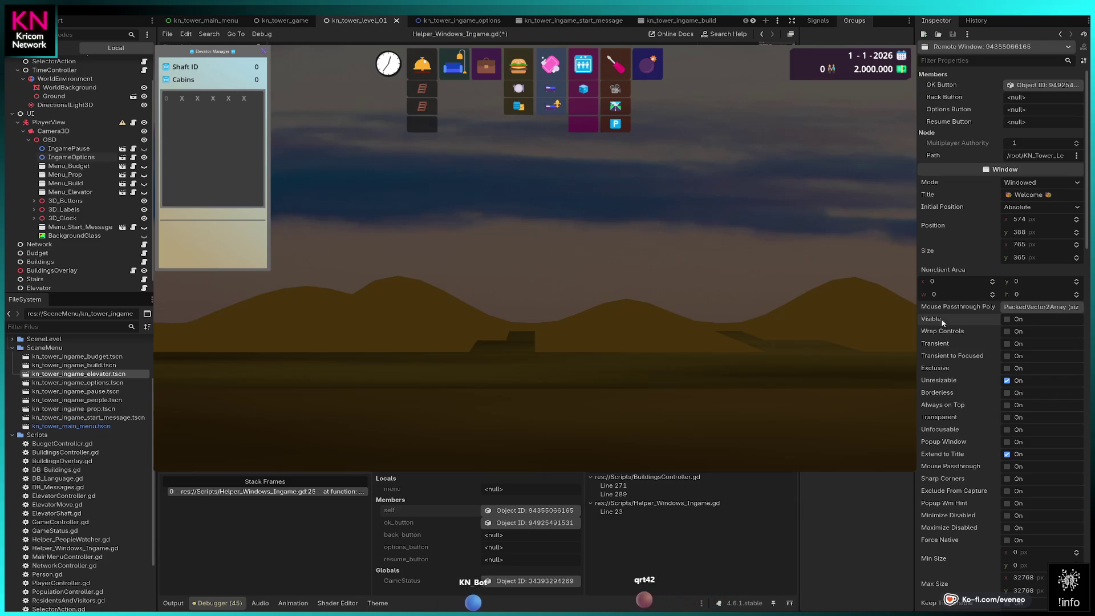
left_click(1006, 320)
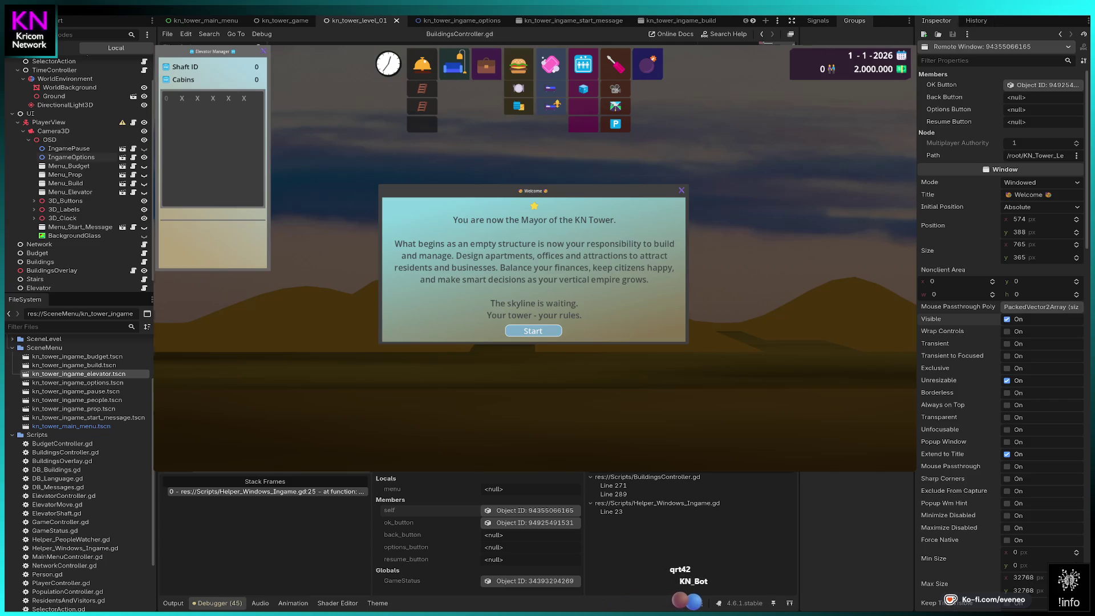
- Stop and start a new game, continue past the breakpoint, and open the pause menu with Escape
left_click(940, 22)
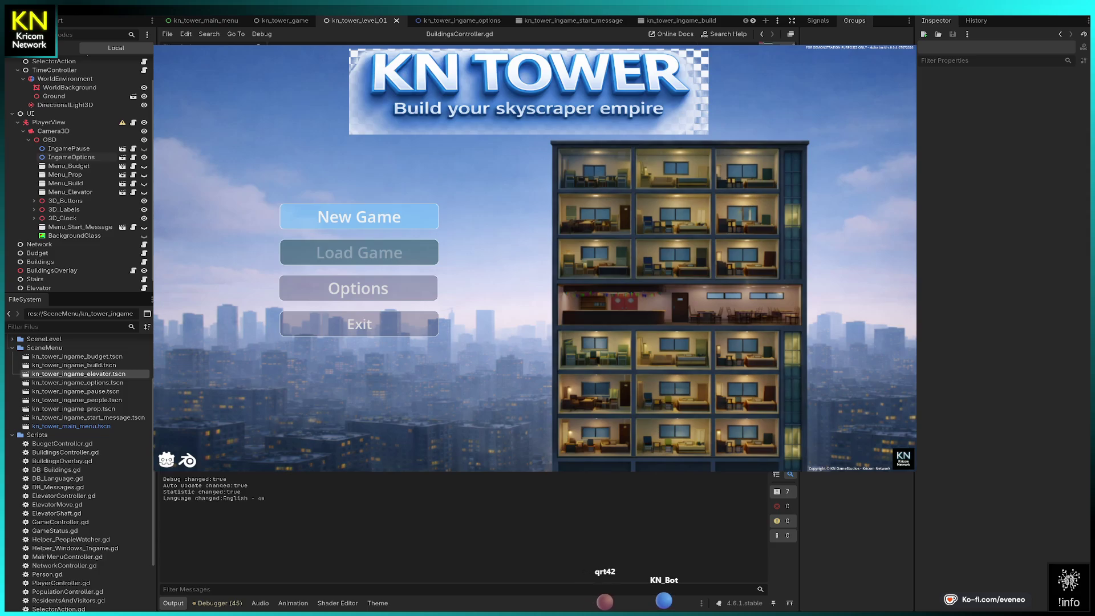
key("Return")
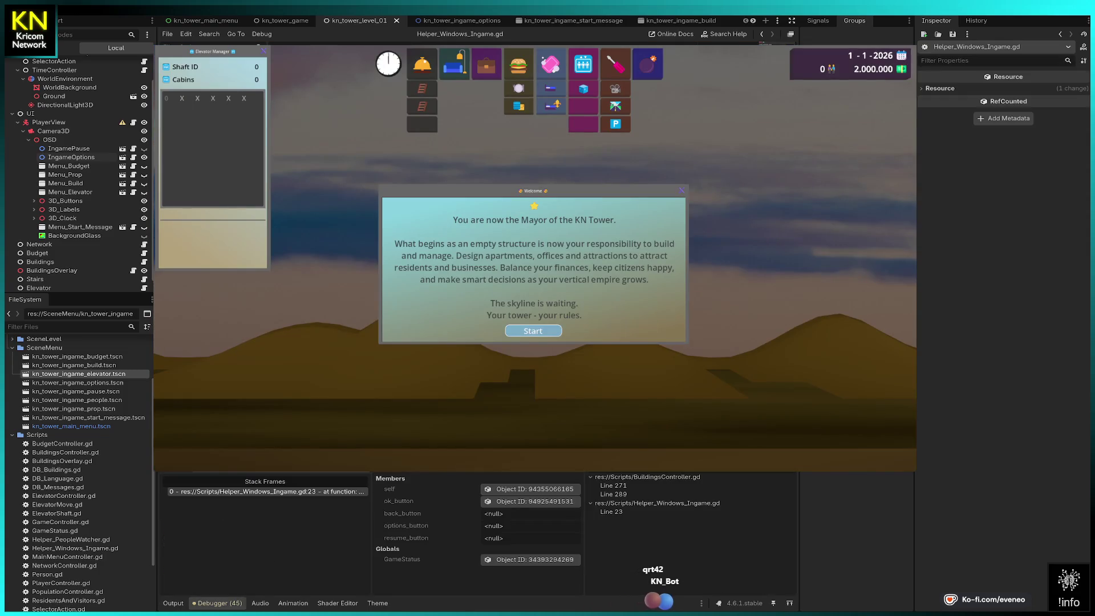
key("F12")
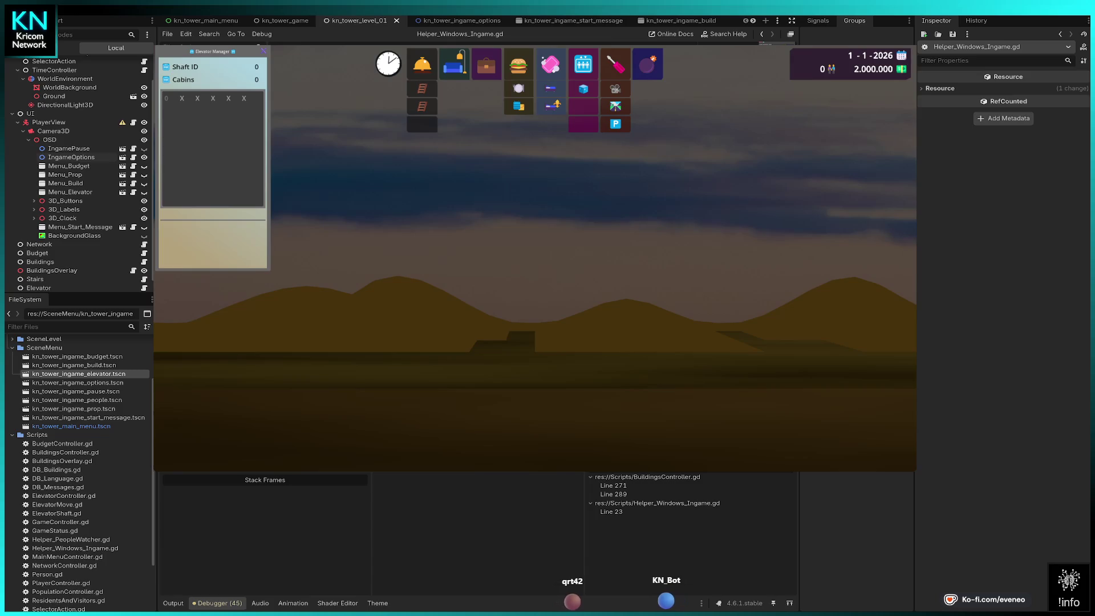
key("Escape")
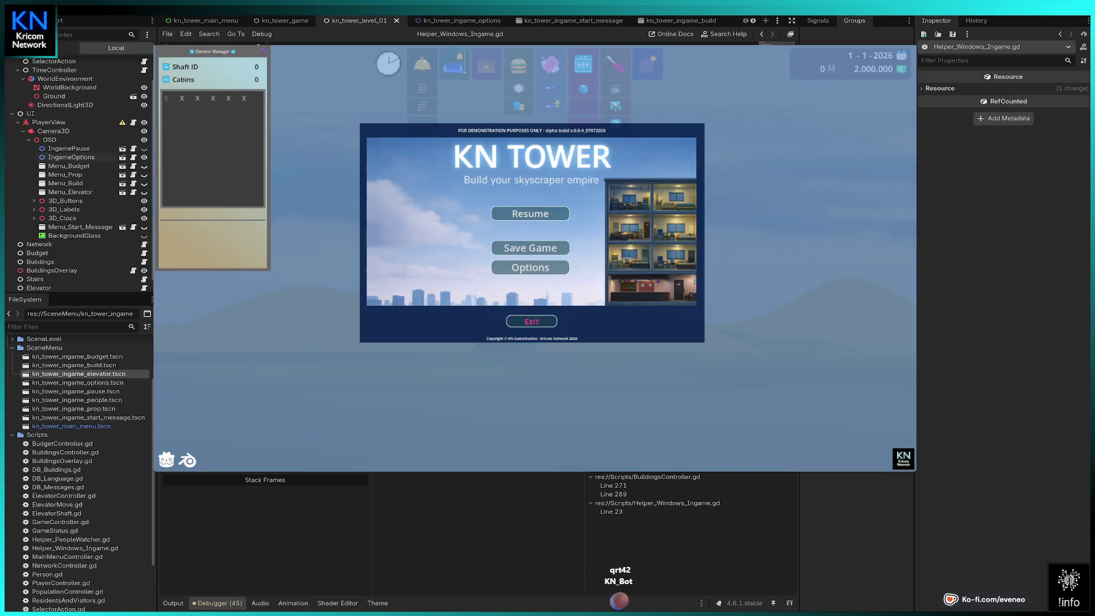
- Choose Options in the pause menu, inspect the node's button references, then stop with F8 and rerun with F5
key("Down")
key("Down")
key("Return")
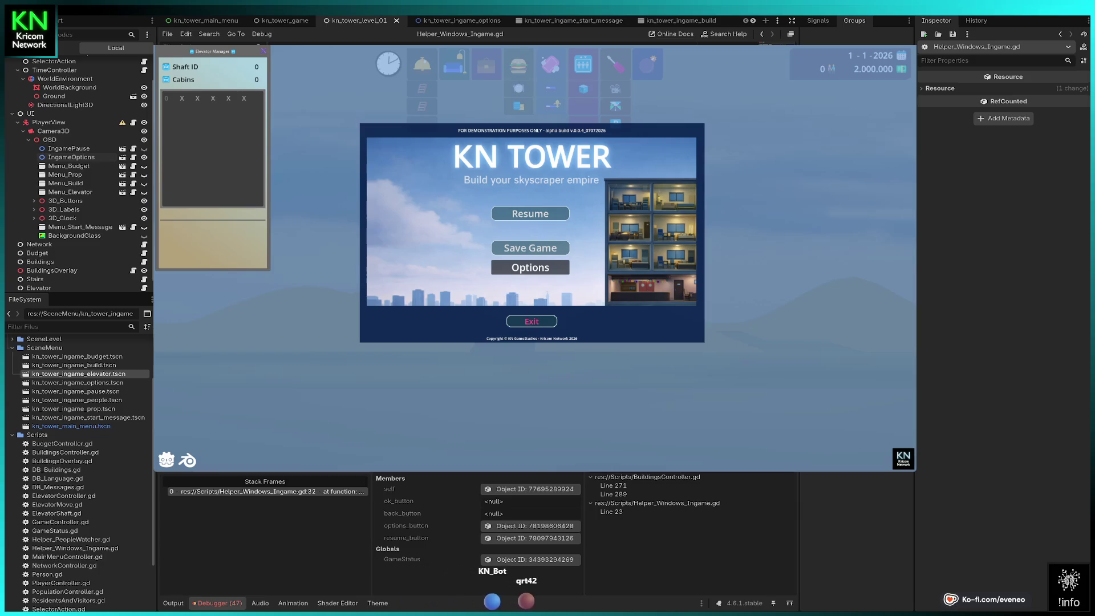
left_click(549, 491)
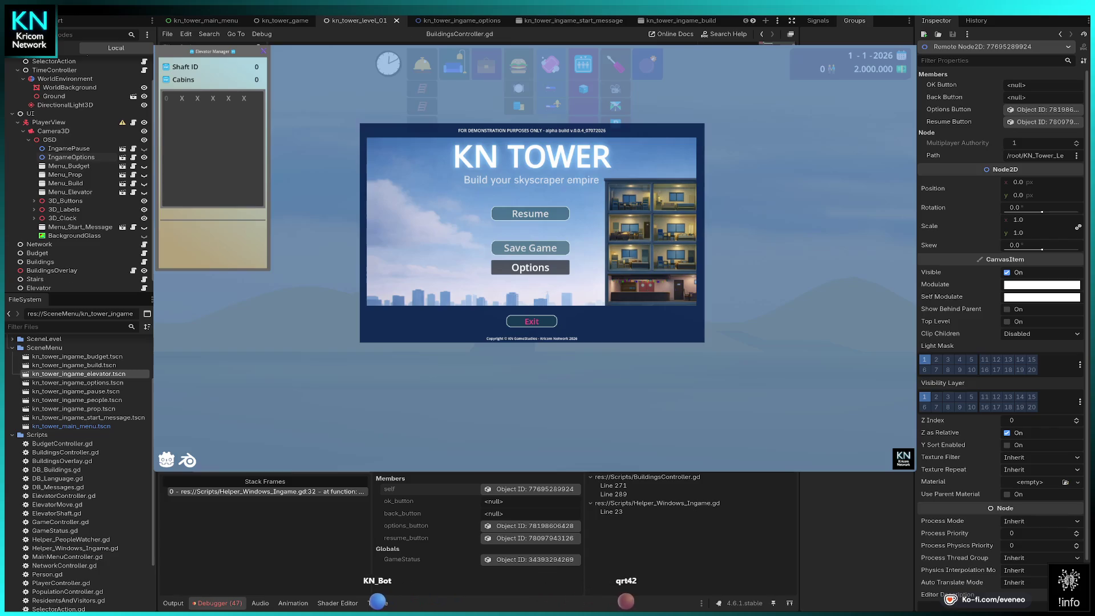
key("F8")
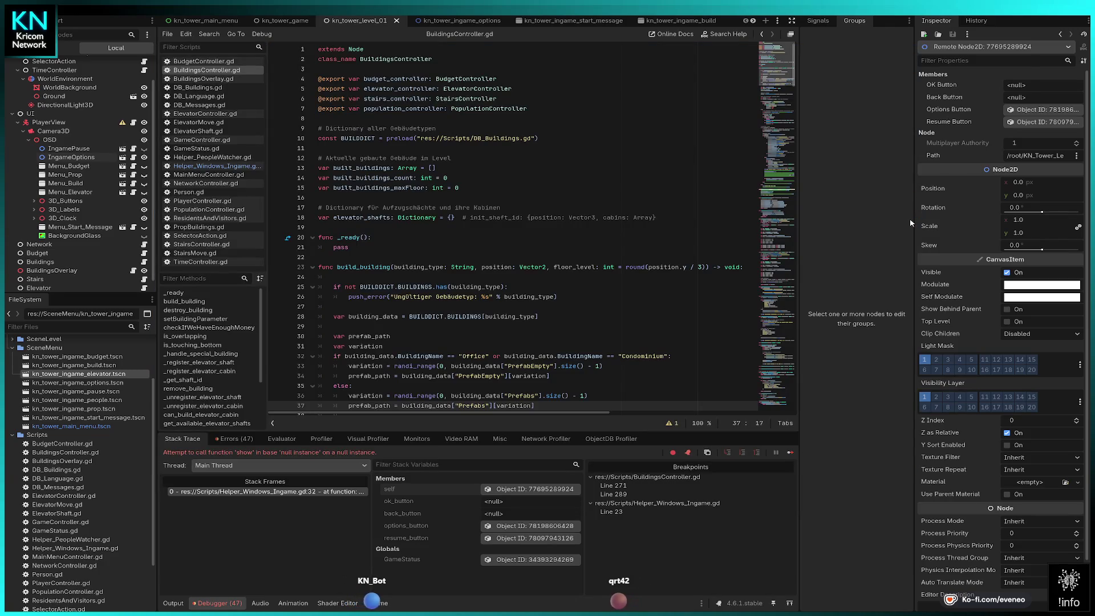
key("F5")
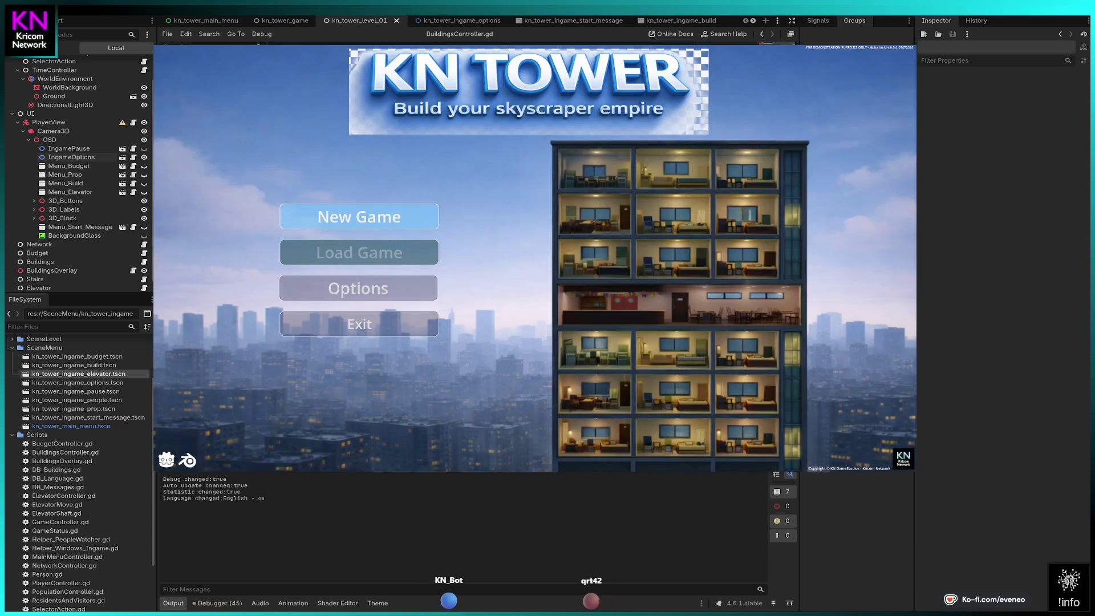
- Start a new game, continue with F9, and choose Options from the Escape pause menu
left_click(359, 216)
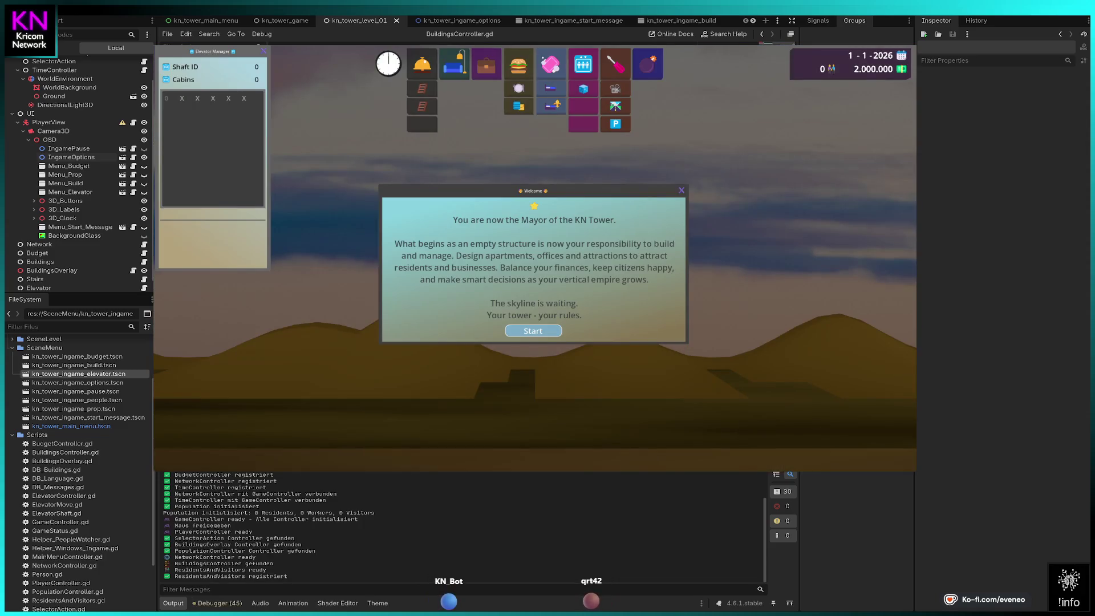
key("F9")
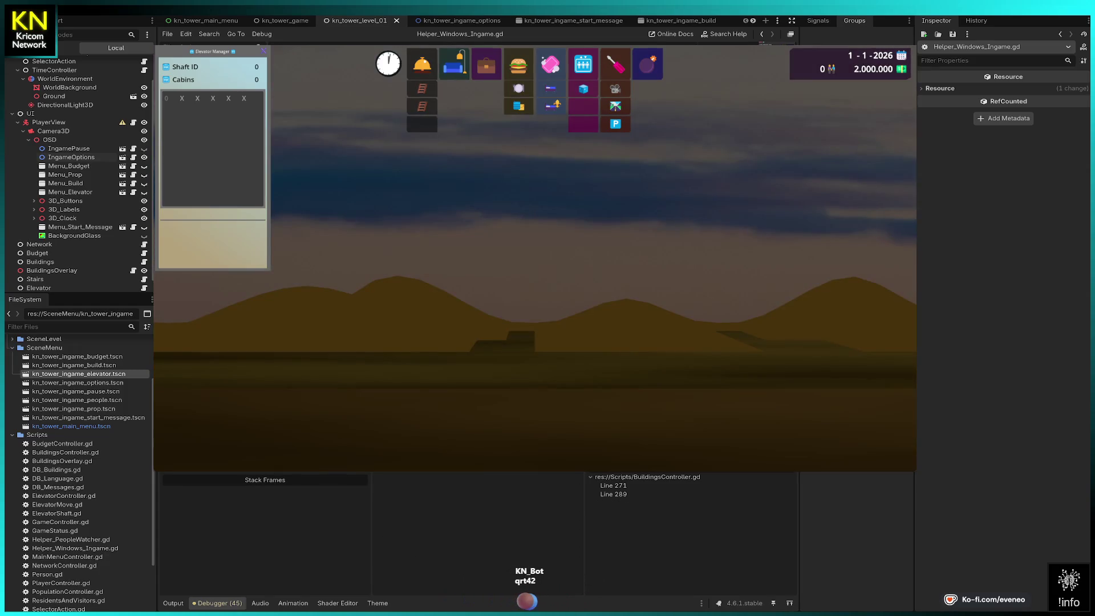
key("Escape")
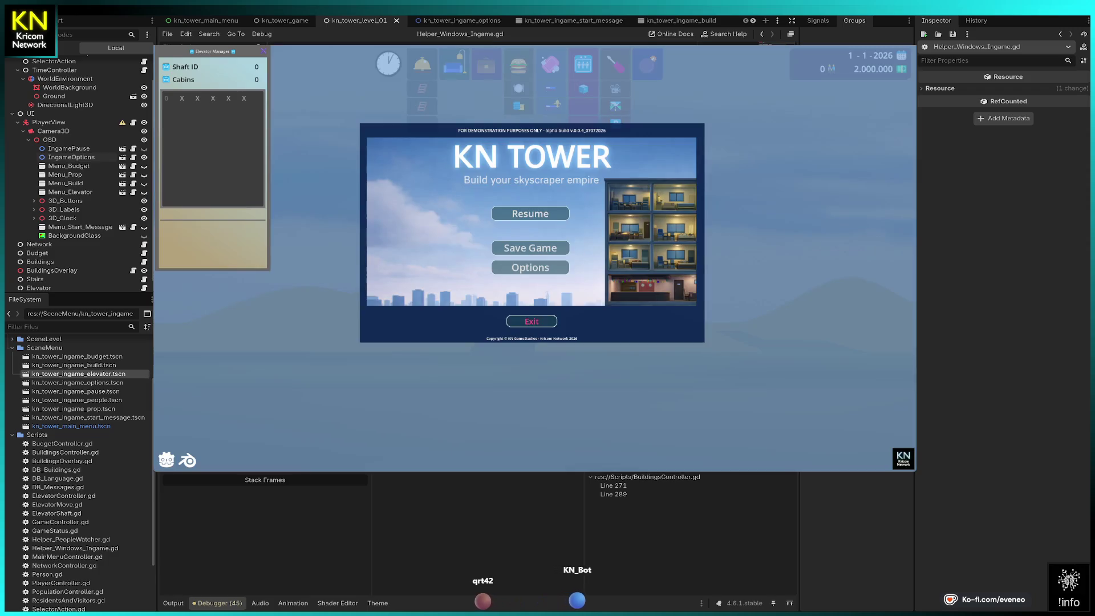
left_click(530, 267)
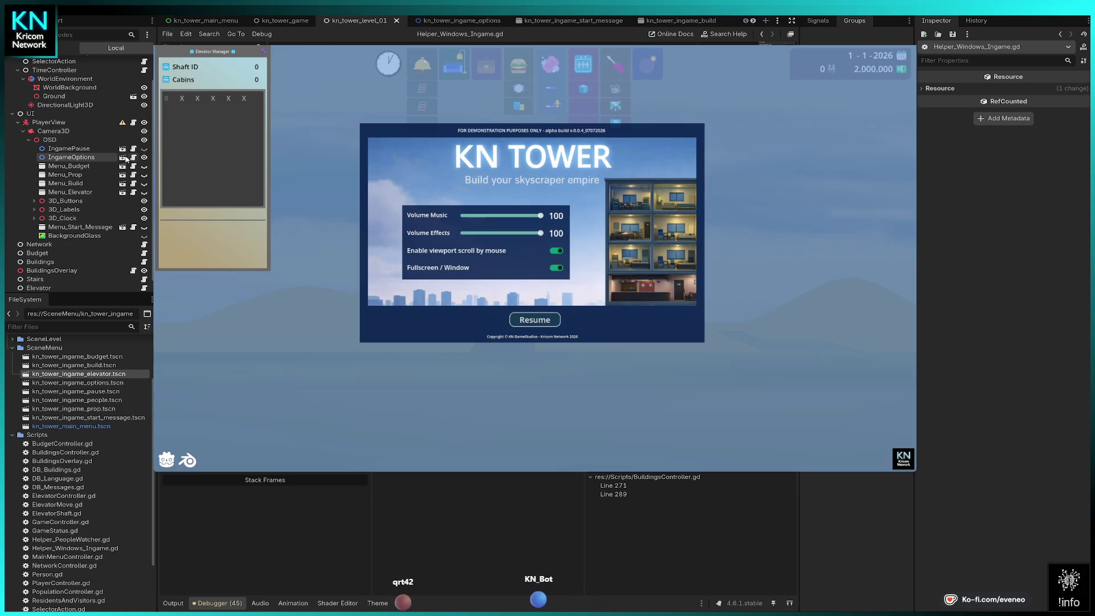
- Inspect the MenuButton_Options_Back node in the kn_tower_ingame_options scene's 2D view
left_click(123, 158)
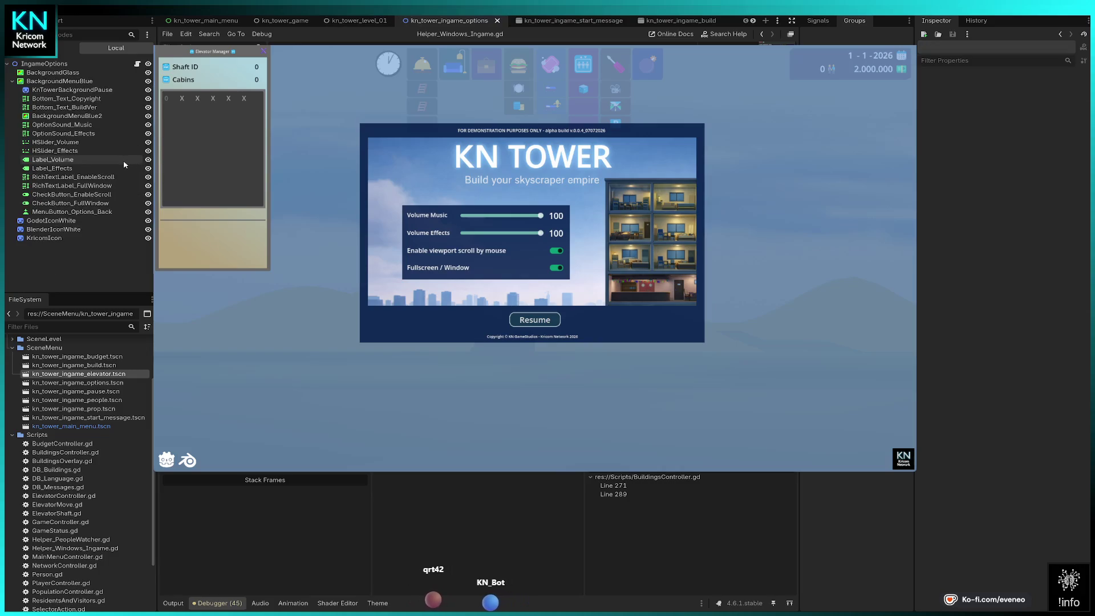
left_click(475, 14)
left_click(72, 211)
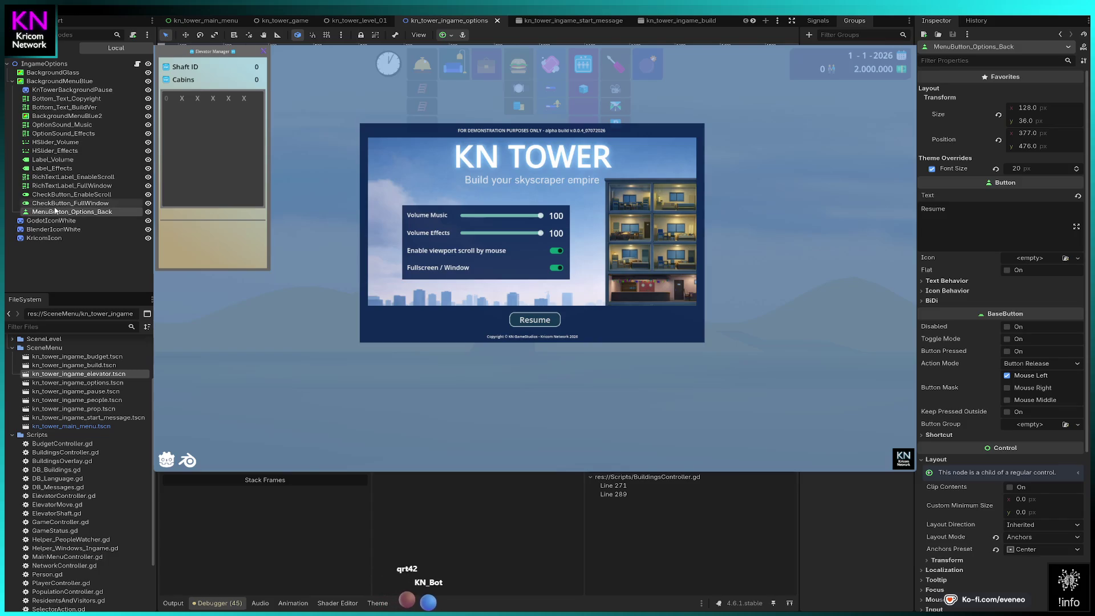
- Return to the script editor, then stop KN Tower and relaunch it for retesting
key("ctrl+F3")
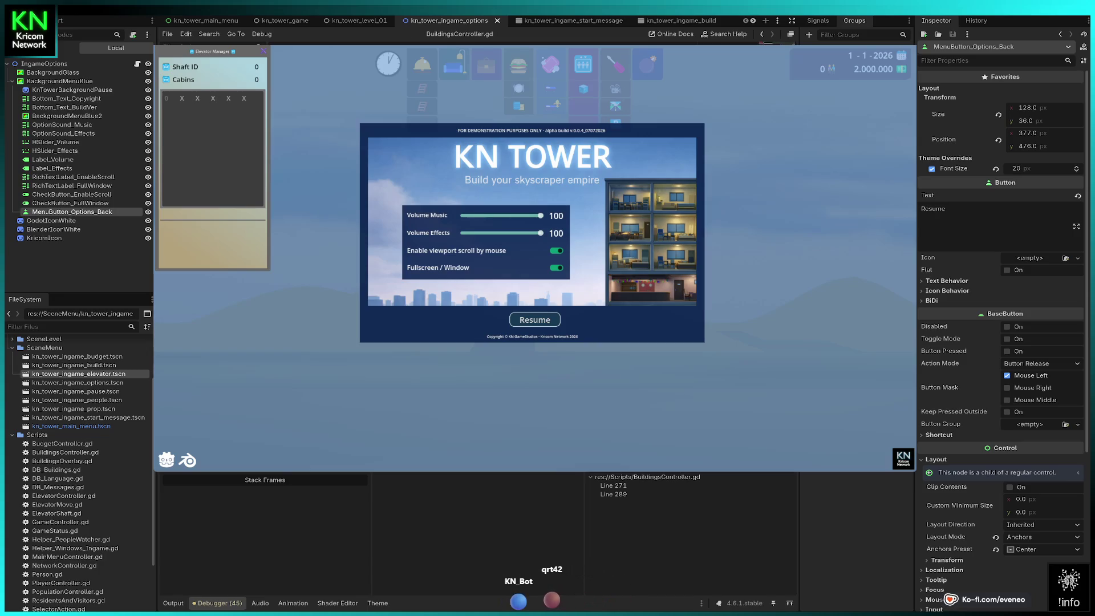
key("F8")
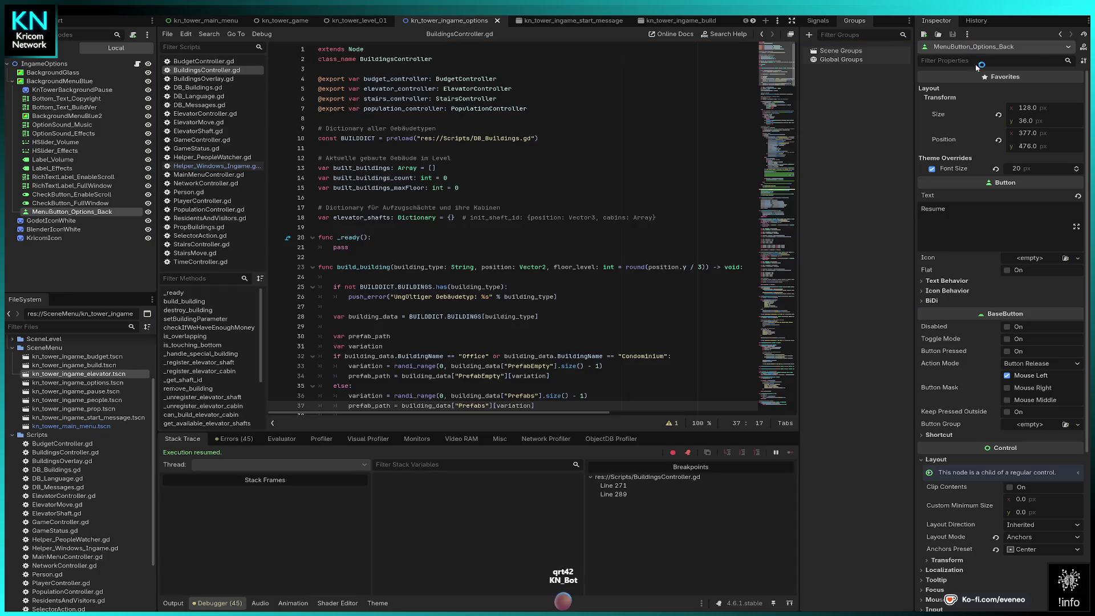
key("F5")
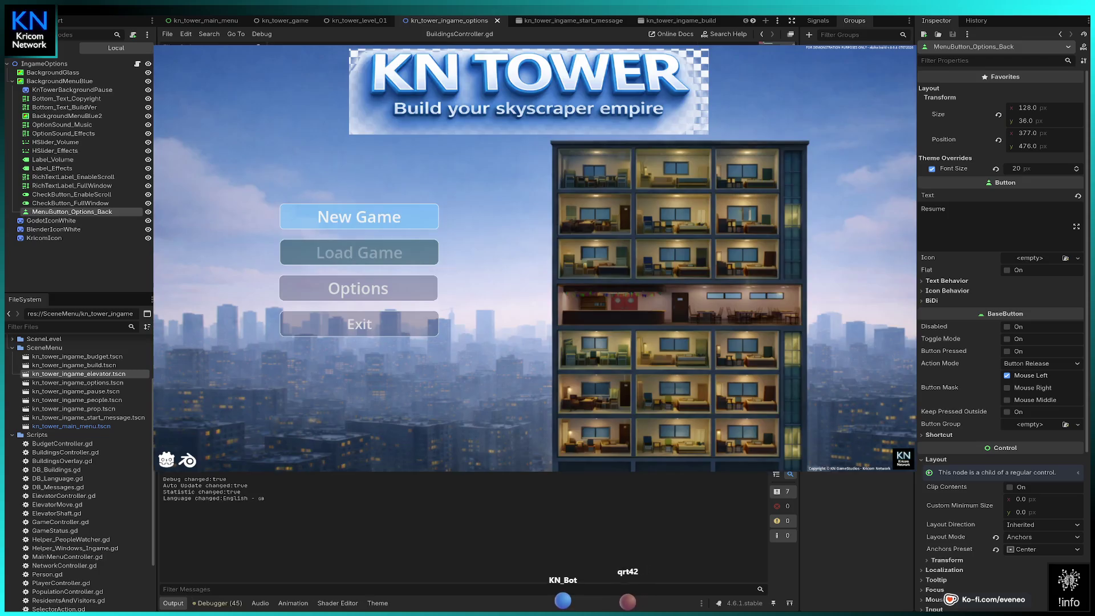
- Start a new KN Tower game, pause it, and drag the Music and Effects volume sliders down
left_click(359, 216)
left_click(534, 332)
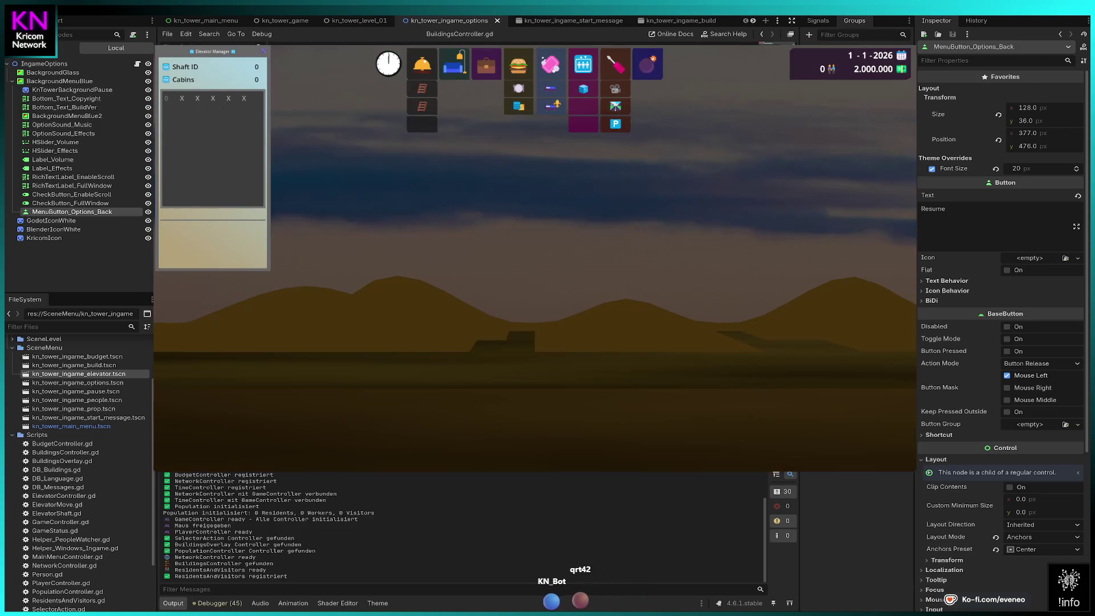
key("Escape")
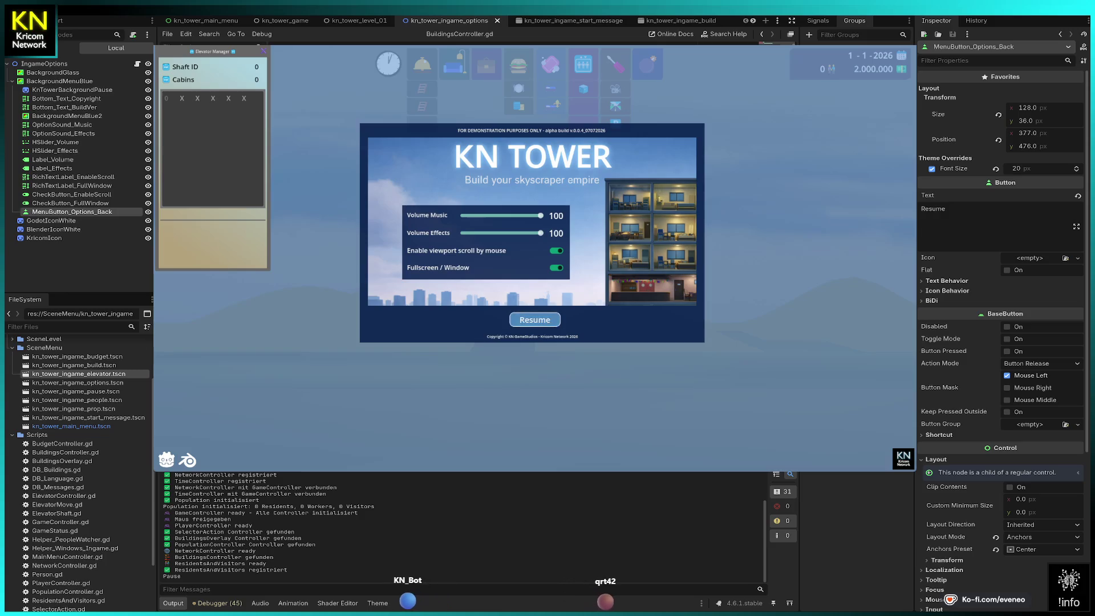
mouse_move(540, 215)
left_mouse_down()
mouse_move(516, 216)
mouse_move(503, 233)
left_mouse_up()
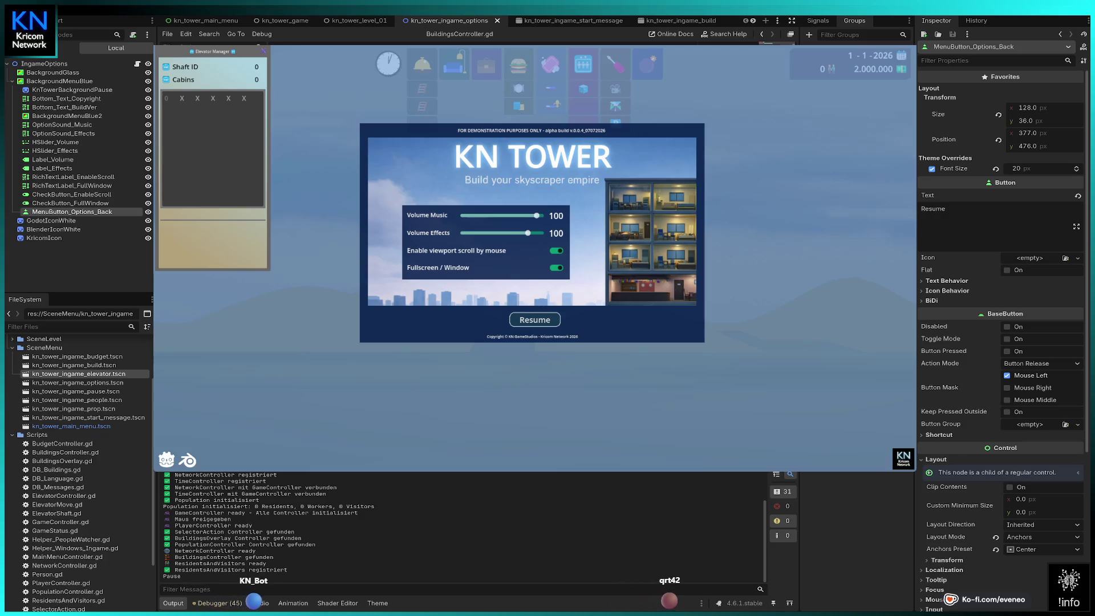
- Clear the in-game selection, pick the Office building, then resume and pause the game again
key("Escape")
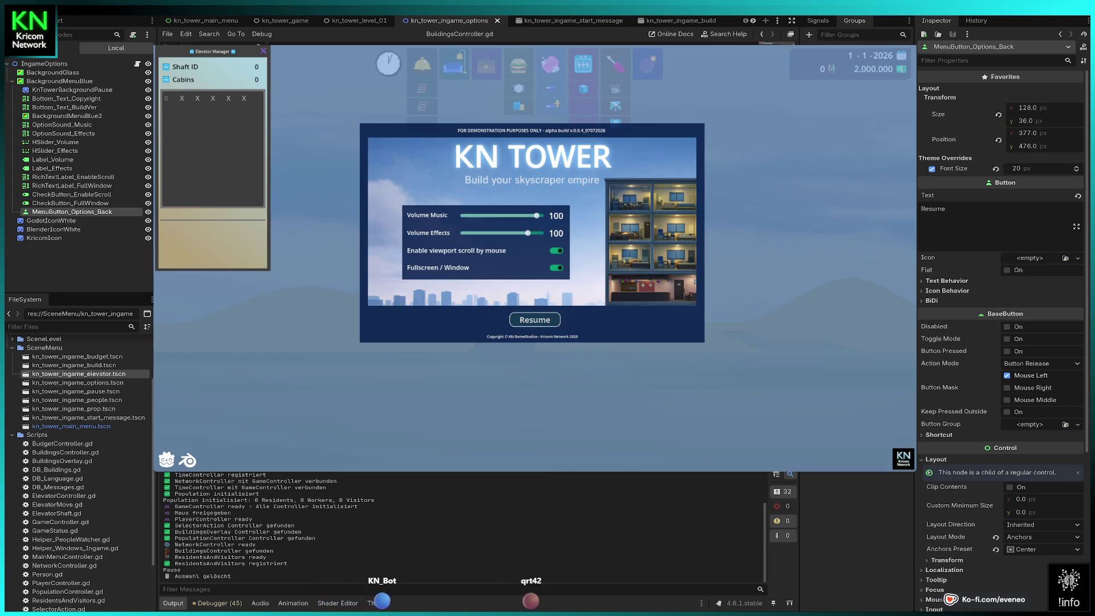
left_click(486, 64)
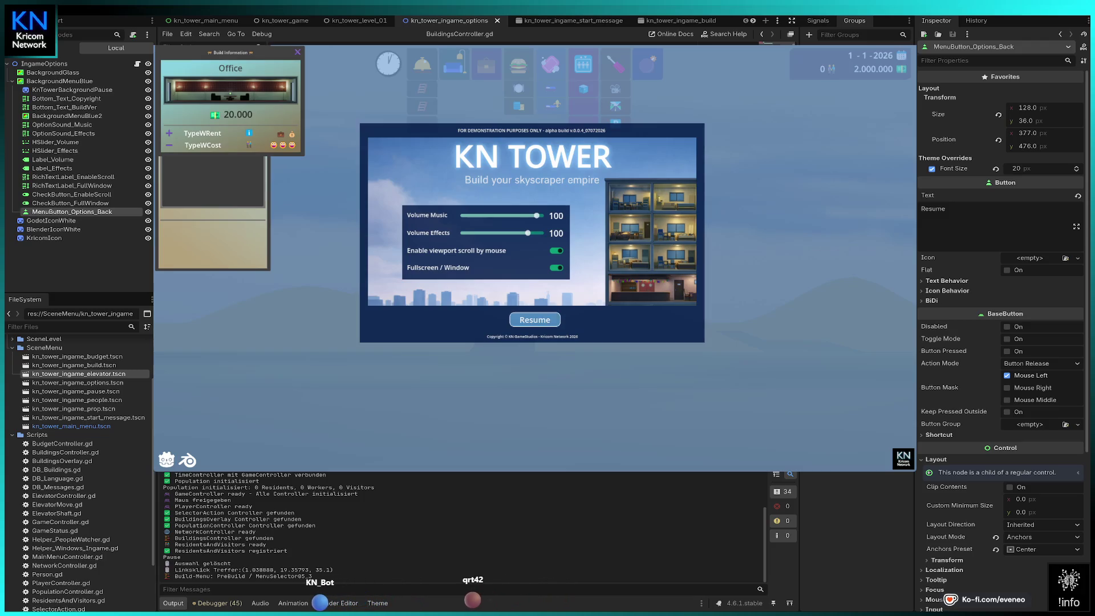
left_click(535, 319)
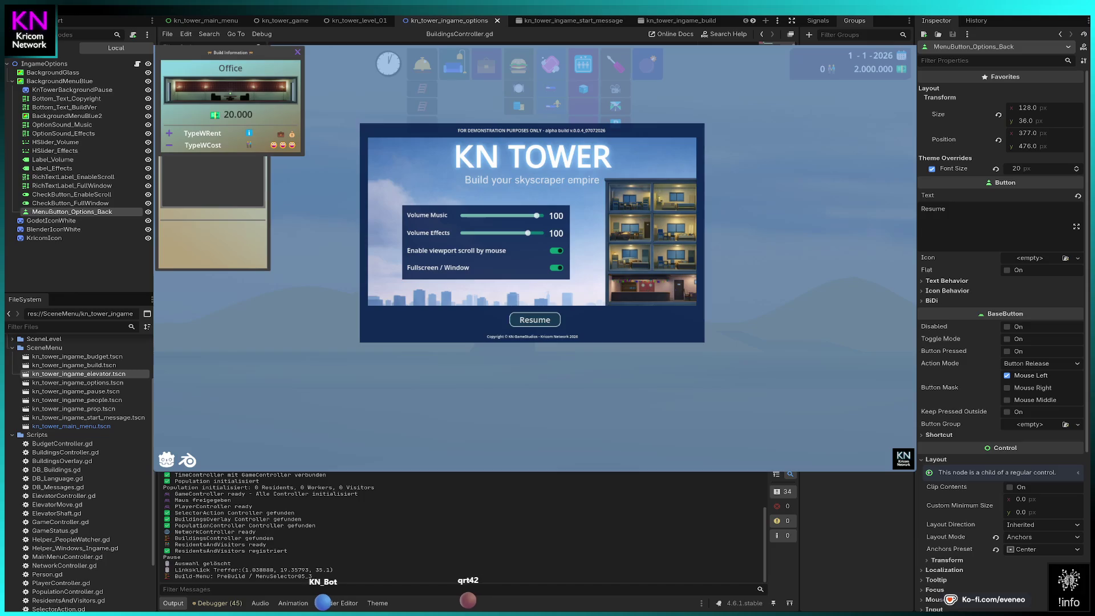
key("Escape")
key("Escape")
key("Escape")
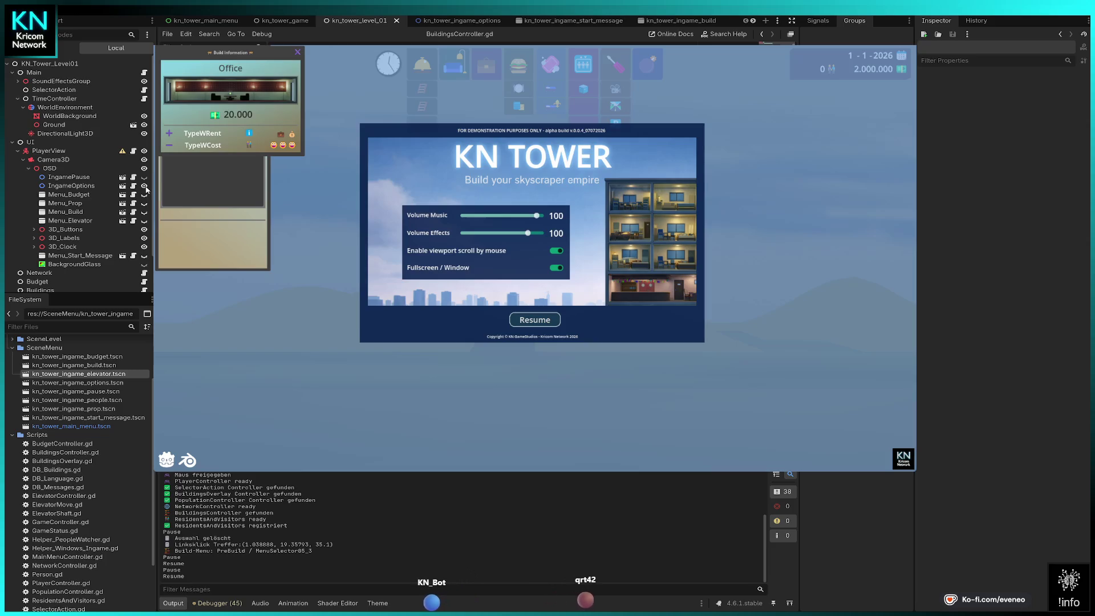
- Hide the IngameOptions node in the level scene with its Scene dock eye icon
scroll(146, 190, "down", 3)
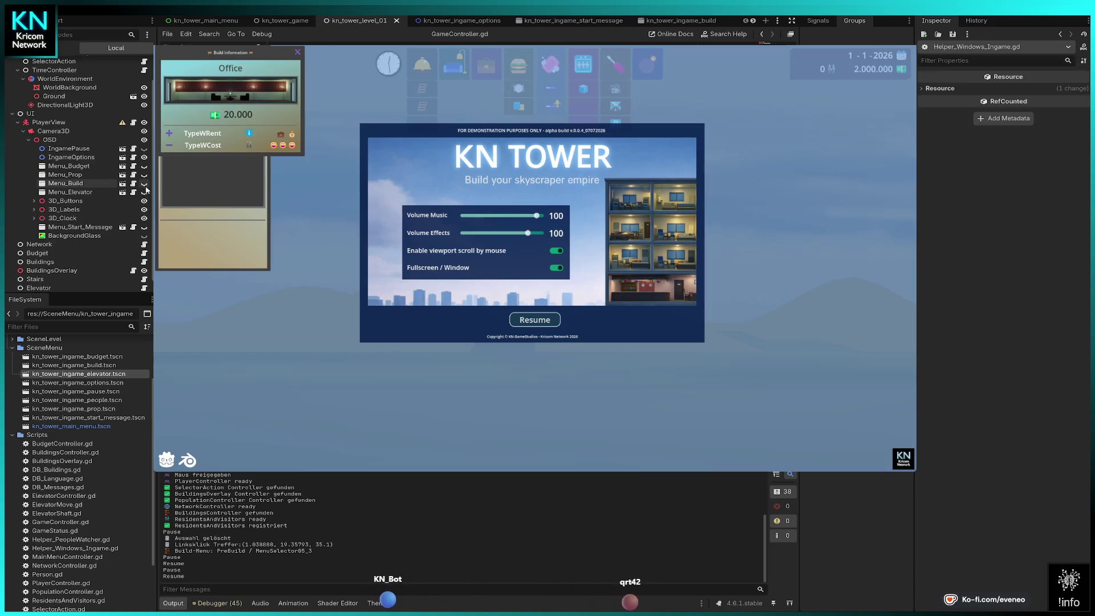
left_click(145, 158)
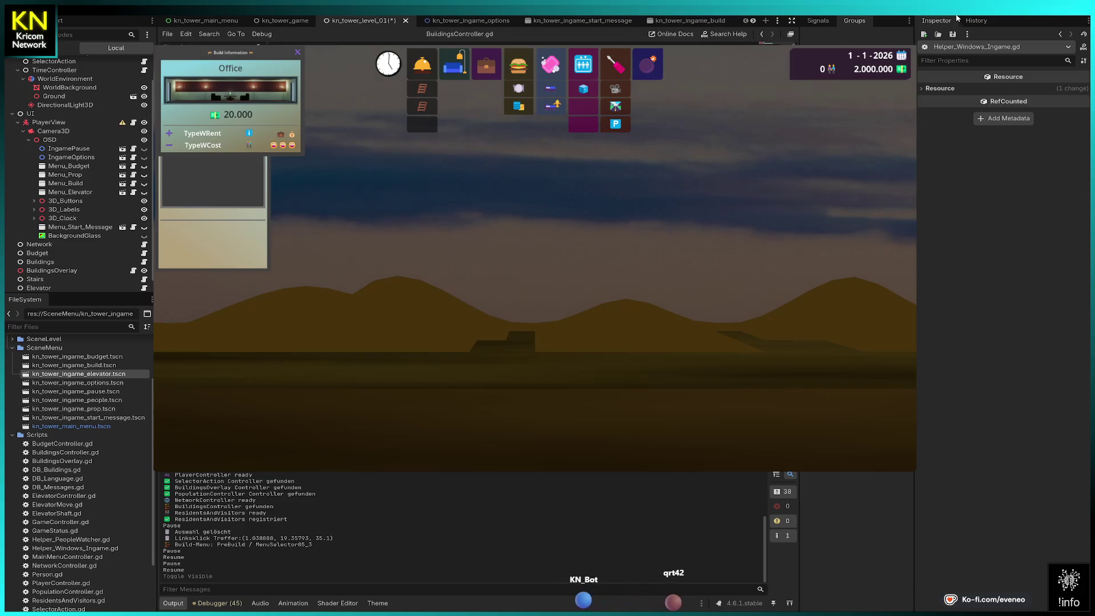
- Restart KN Tower, pause it, open Options, and continue past the debugger breakpoint
key("F8")
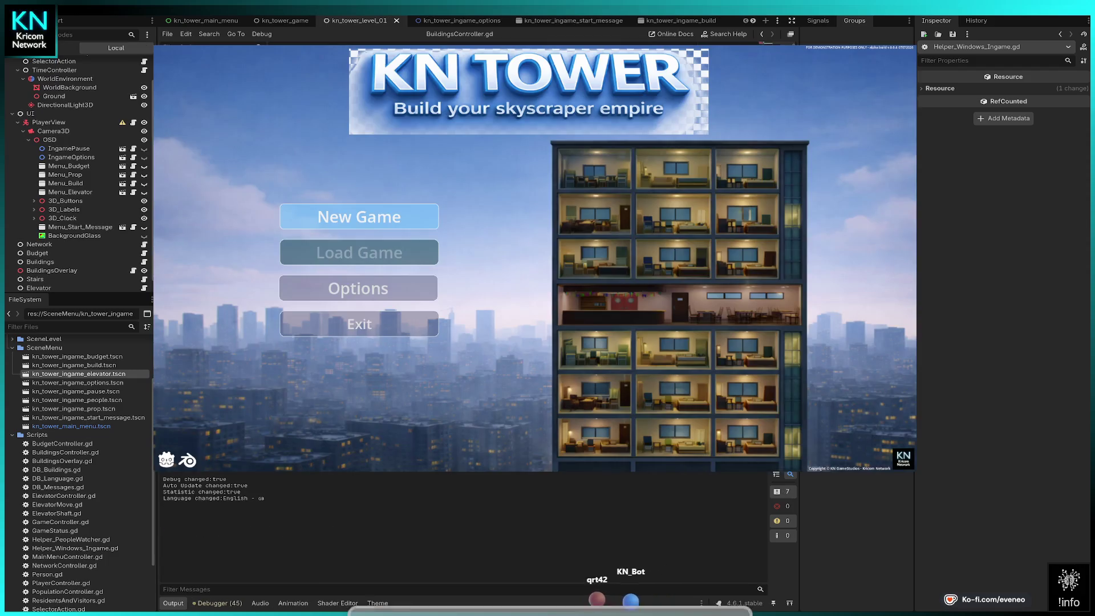
key("Return")
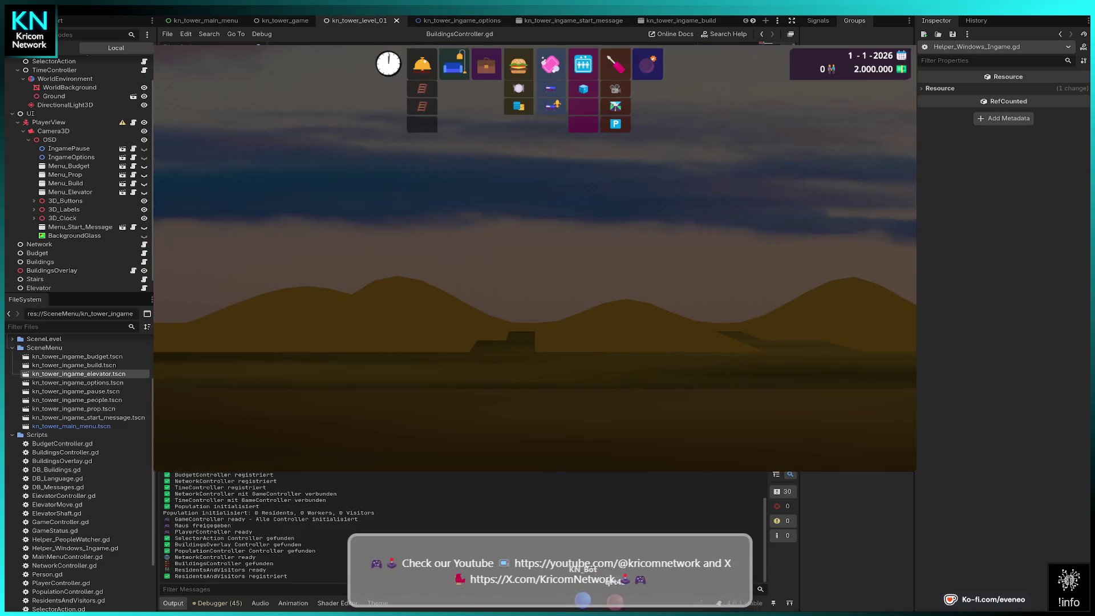
key("Escape")
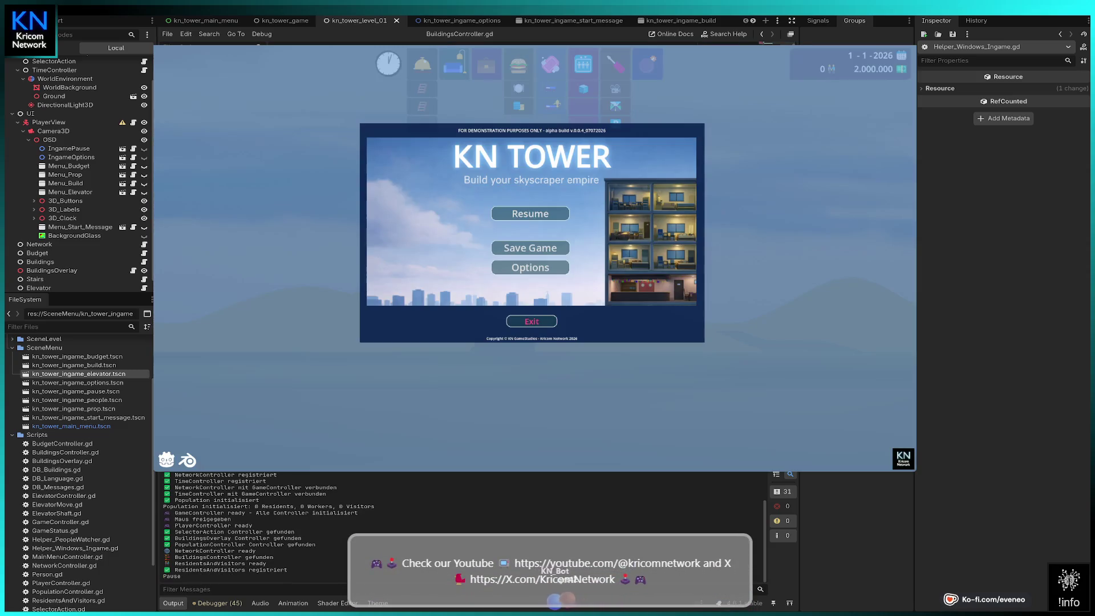
left_click(530, 267)
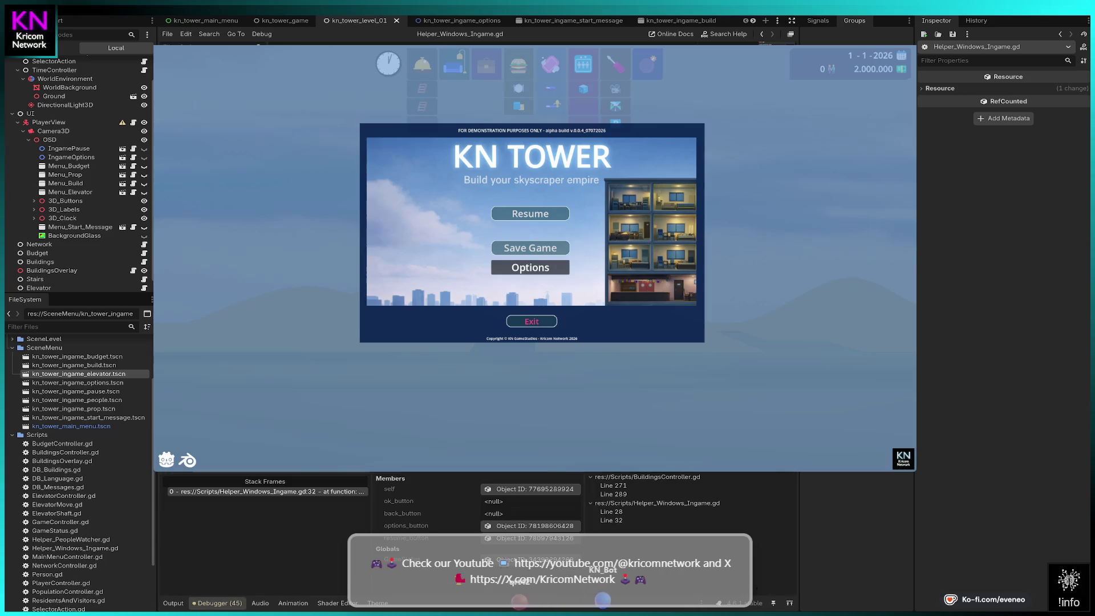
key("F12")
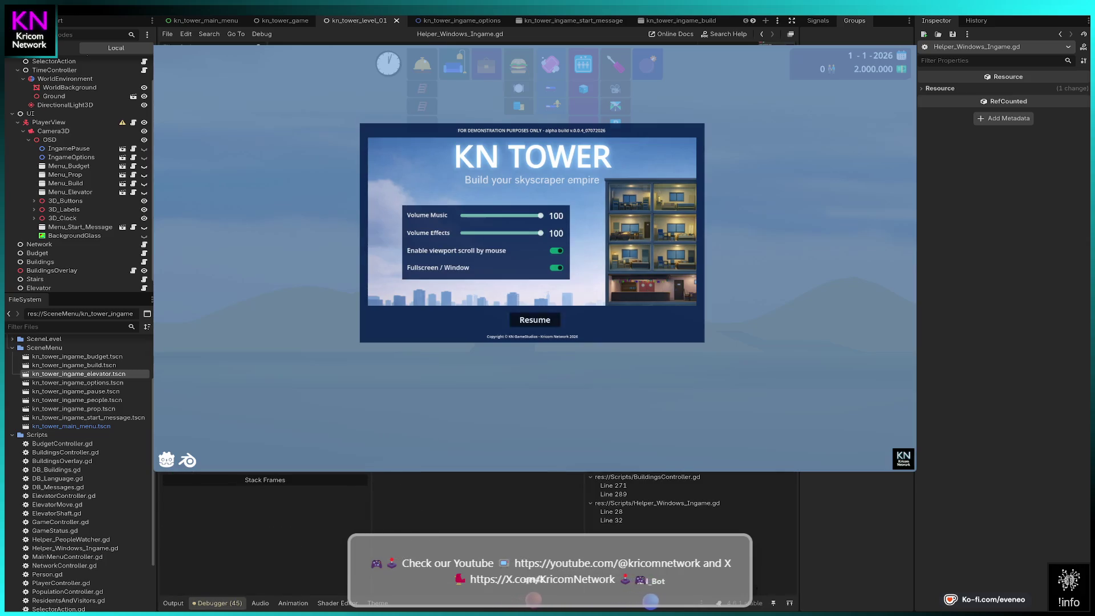
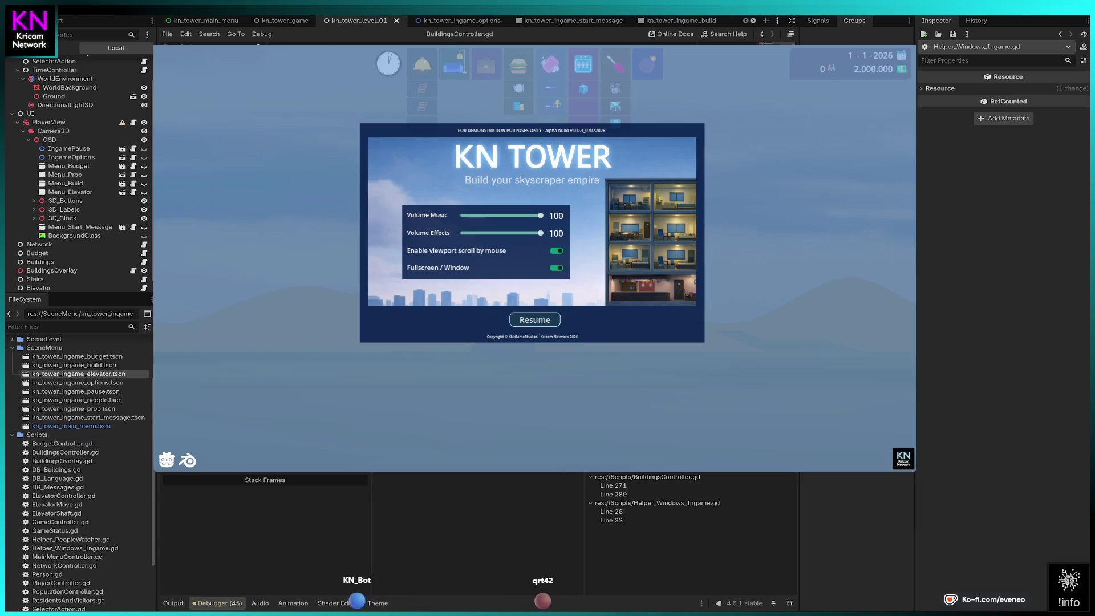
- Stop and relaunch the KN Tower game, then start the level from the main menu
key("F8")
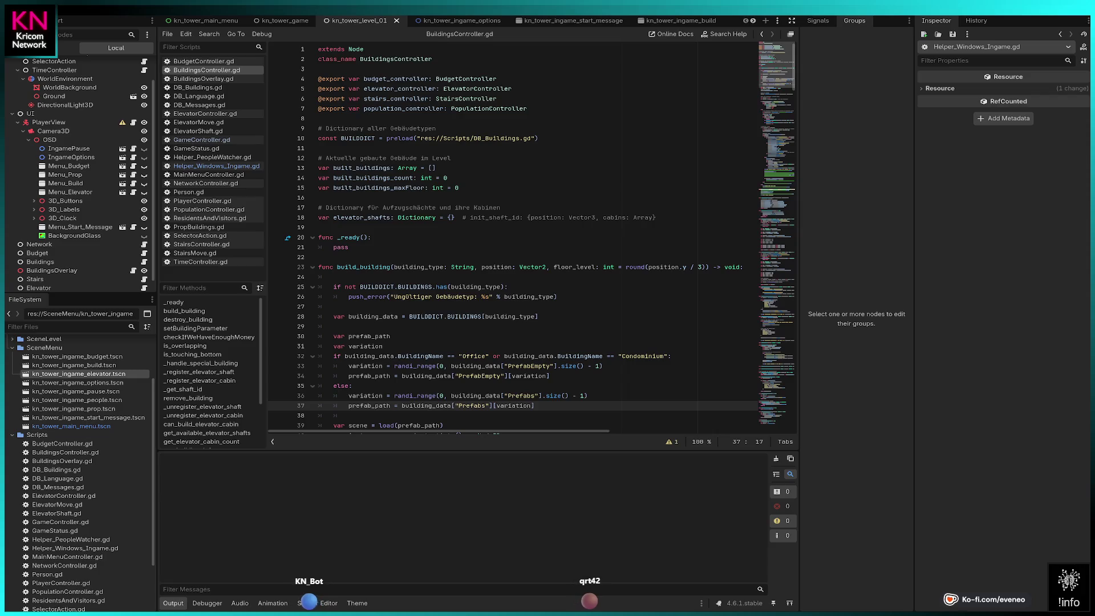
key("F5")
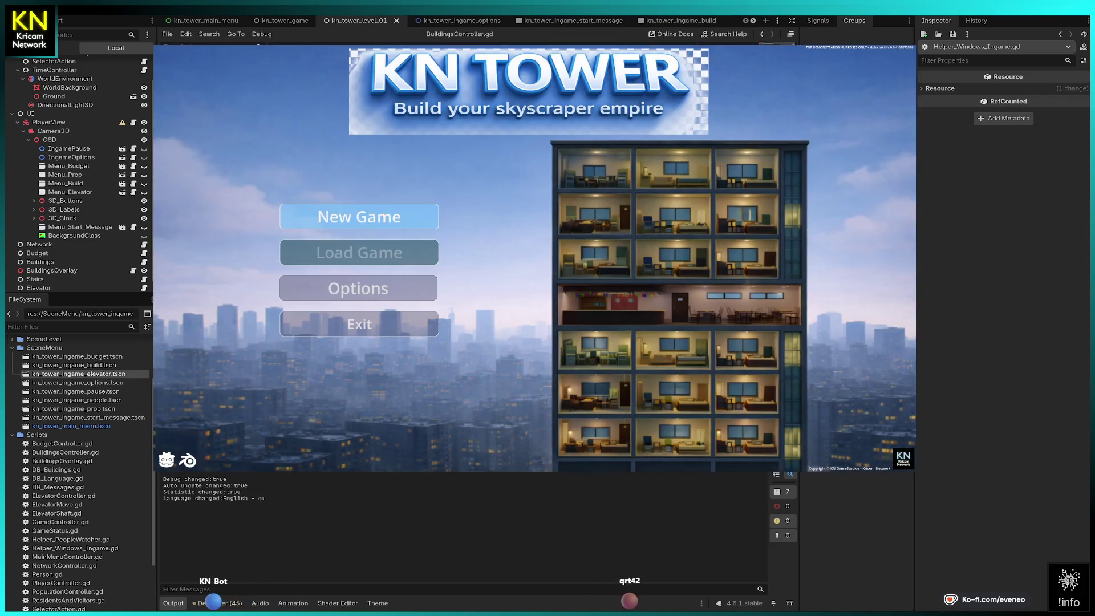
key("Return")
key("Return")
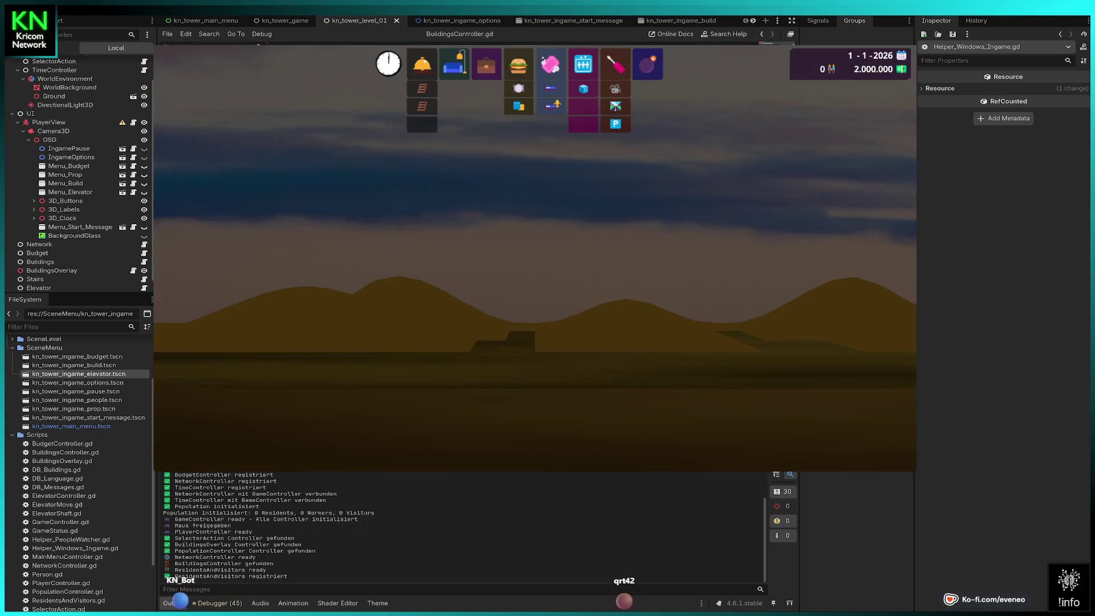
- Pause with Esc, resume via Resume, then toggle the pause menu open and closed again
key("Escape")
key("Up")
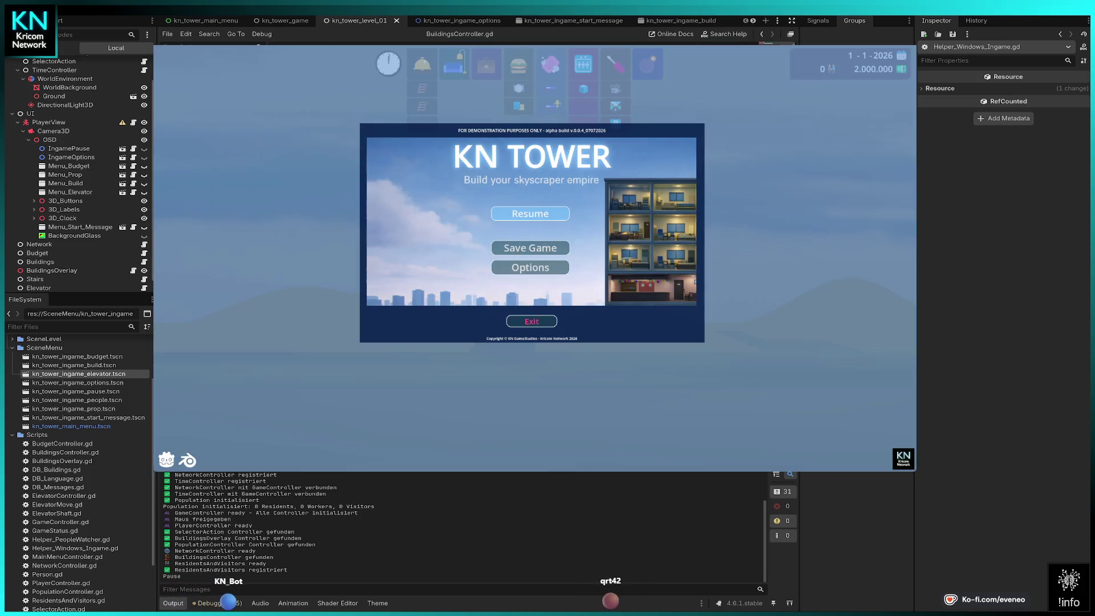
key("Return")
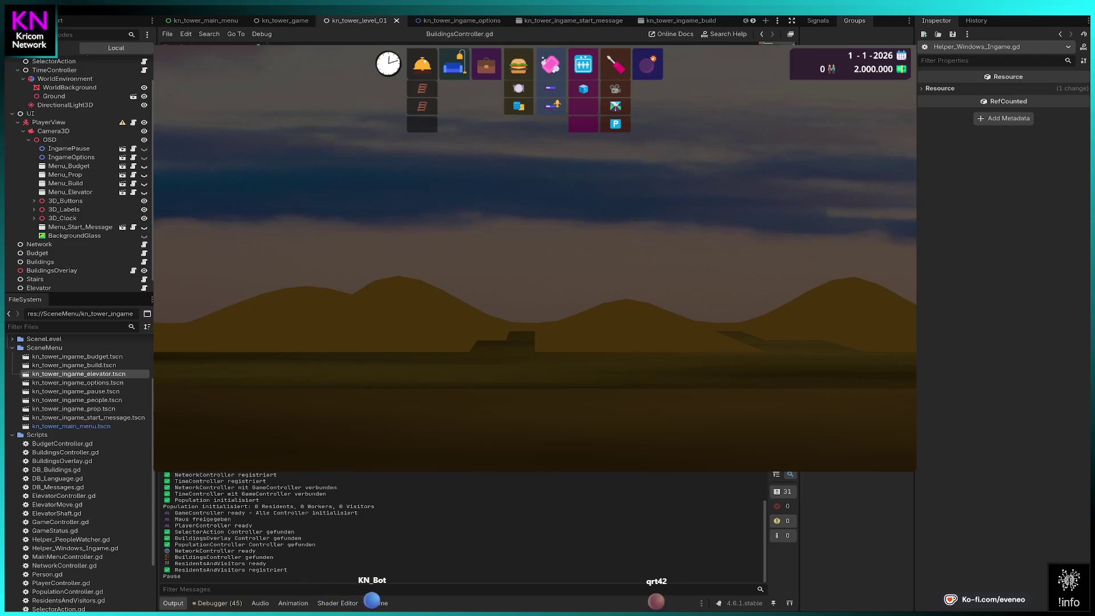
key("Escape")
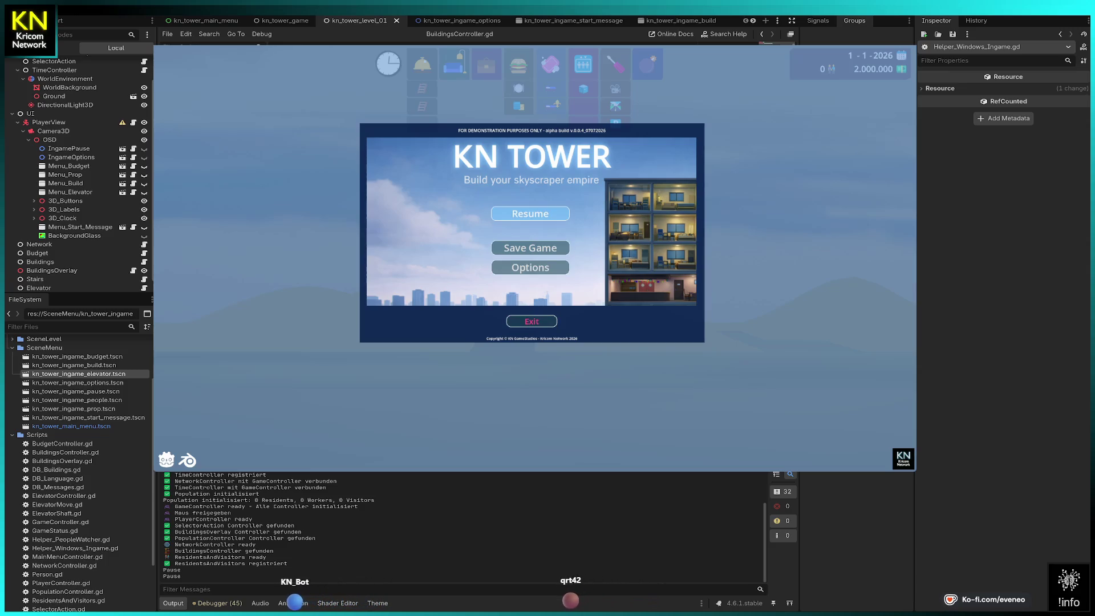
key("Escape")
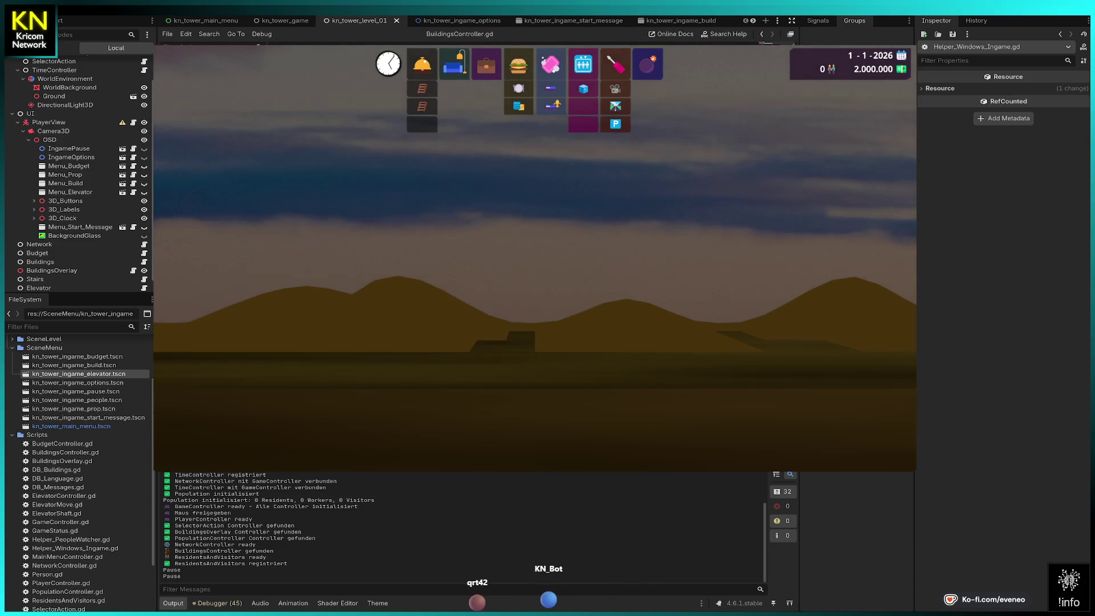
- Relaunch the game and inspect the helper node's members at the first Helper_Windows_Ingame.gd breakpoints
key("F8")
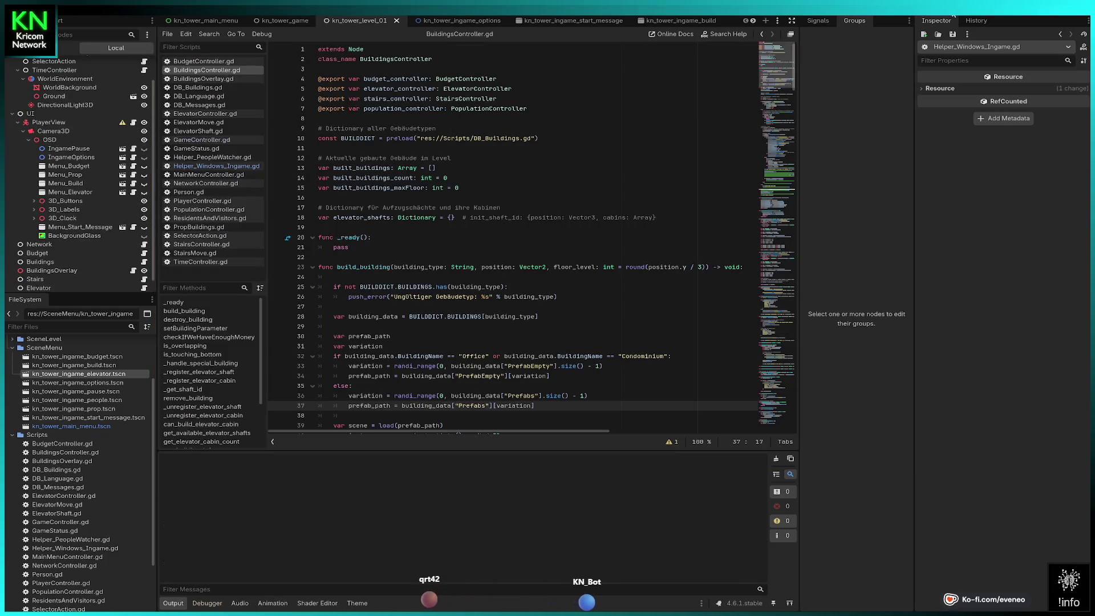
key("F5")
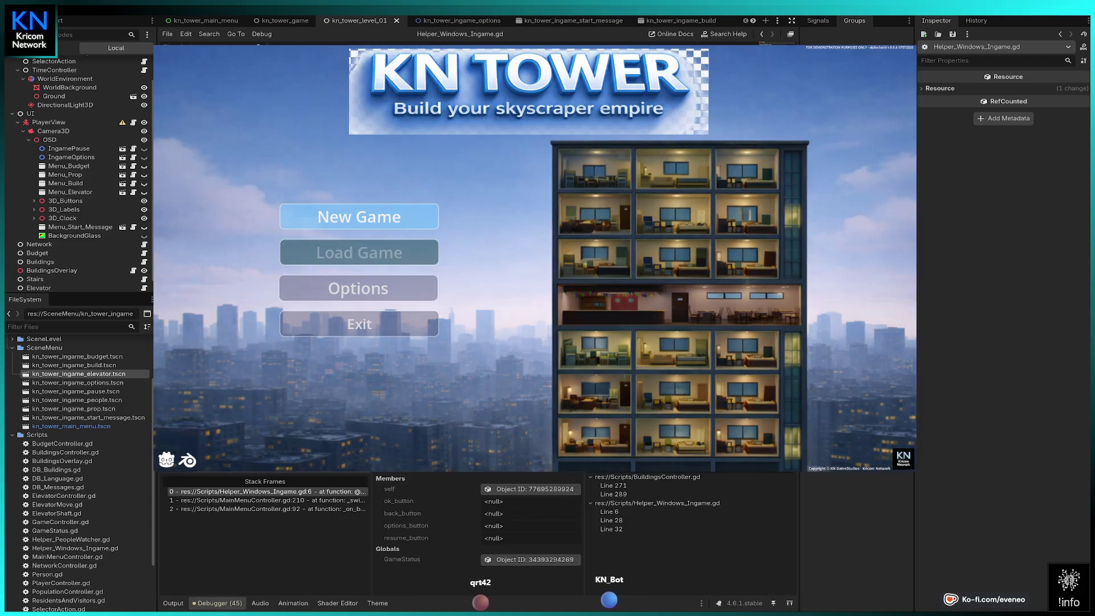
left_click(574, 489)
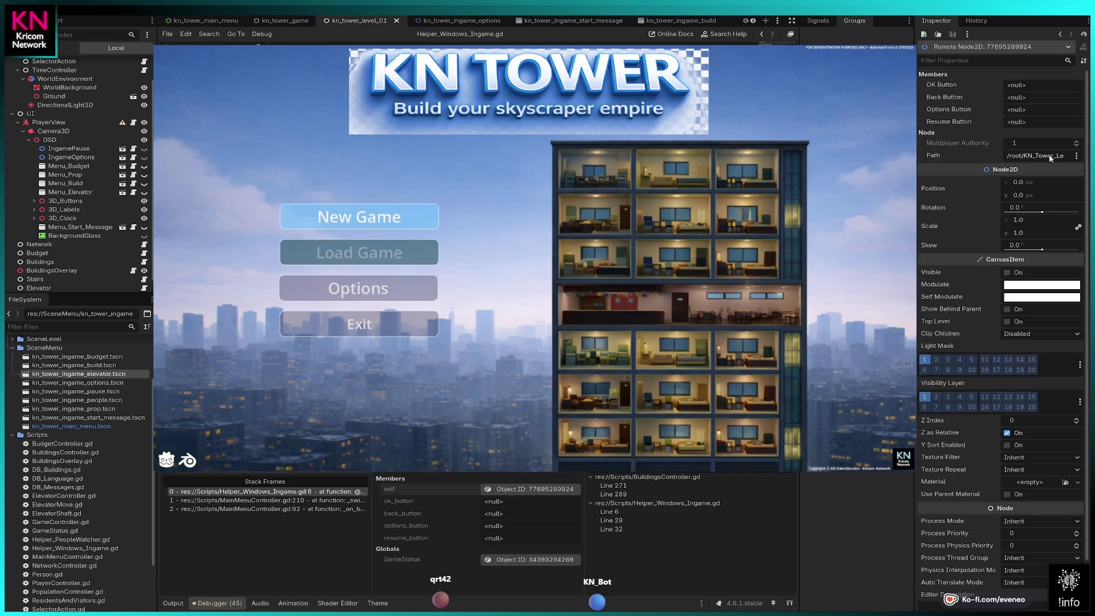
key("F10")
left_click(552, 488)
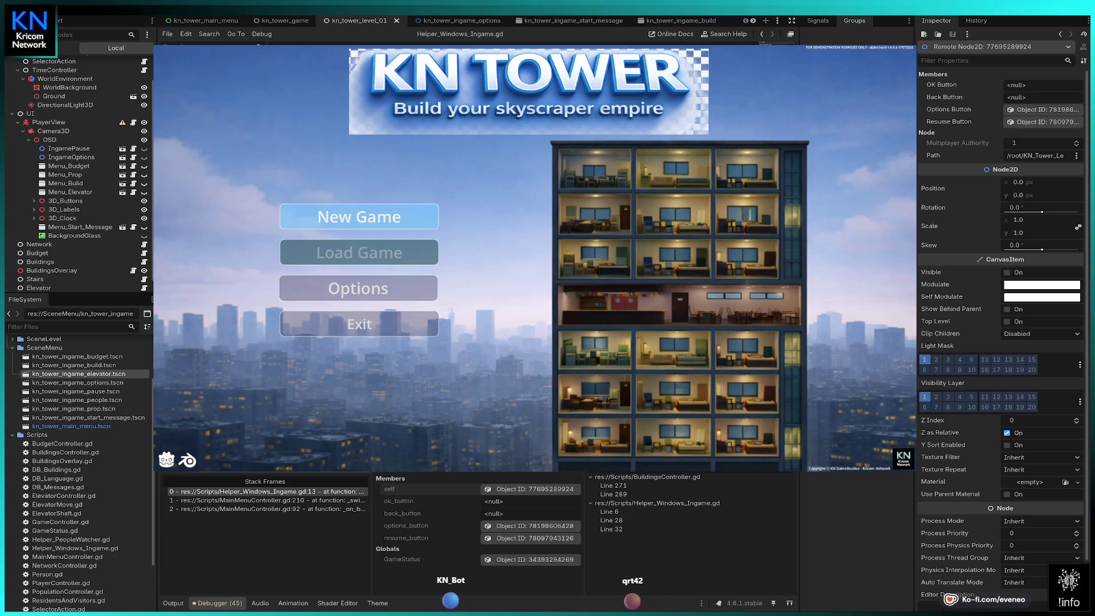
- Continue through later breakpoints checking which button members are null, then open the kn_tower_ingame_options scene
key("F10")
key("F10")
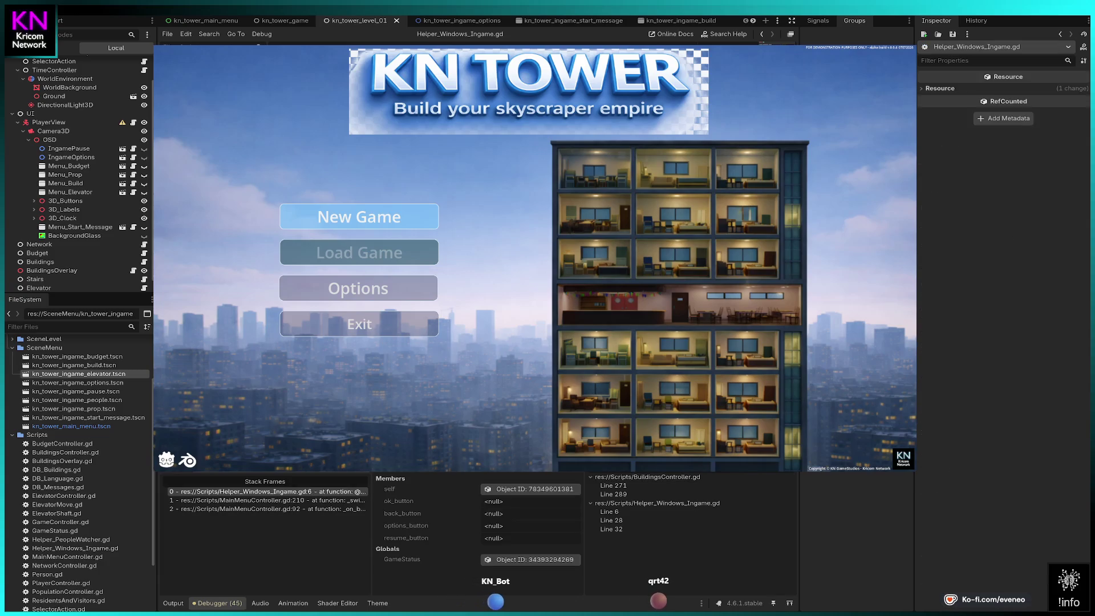
left_click(558, 492)
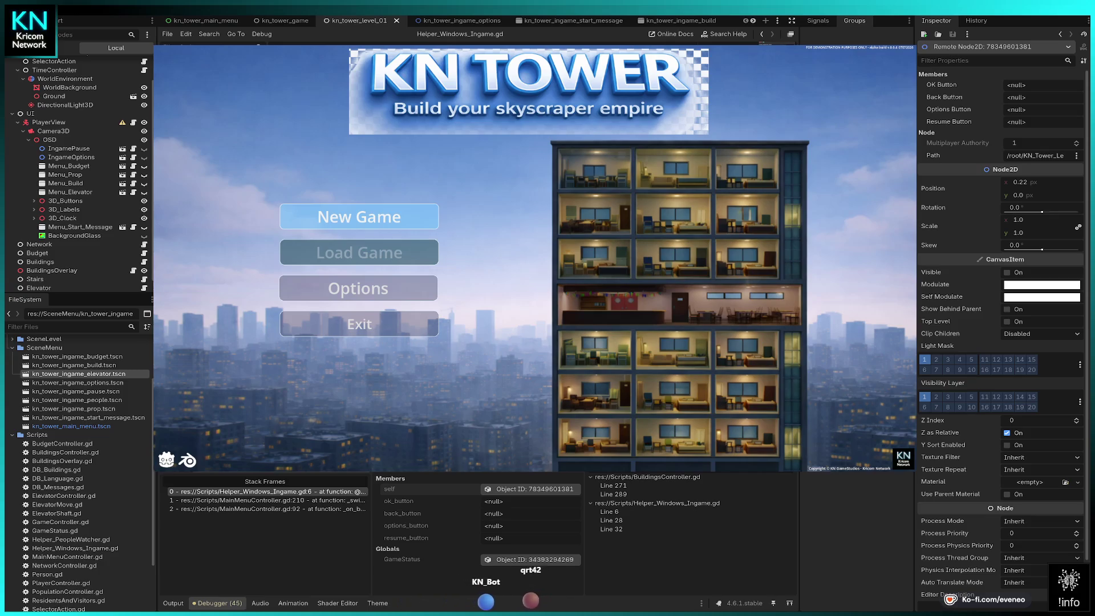
key("F10")
left_click(551, 491)
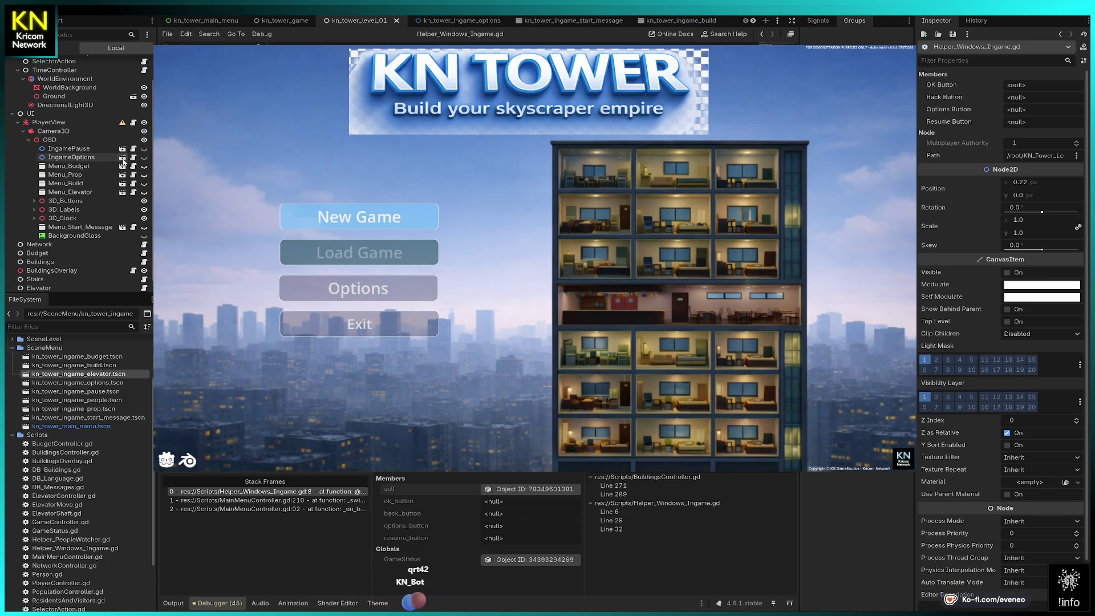
left_click(122, 158)
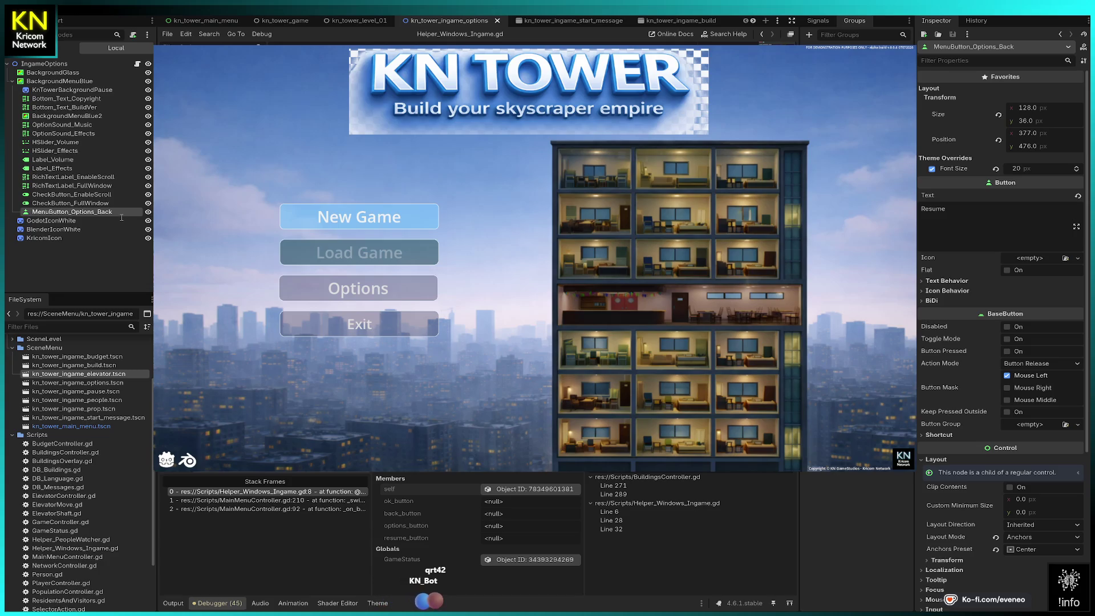
- Rename the back button node to MenuButton_Options_Back2, then save and rerun the project
type("2")
key("Return")
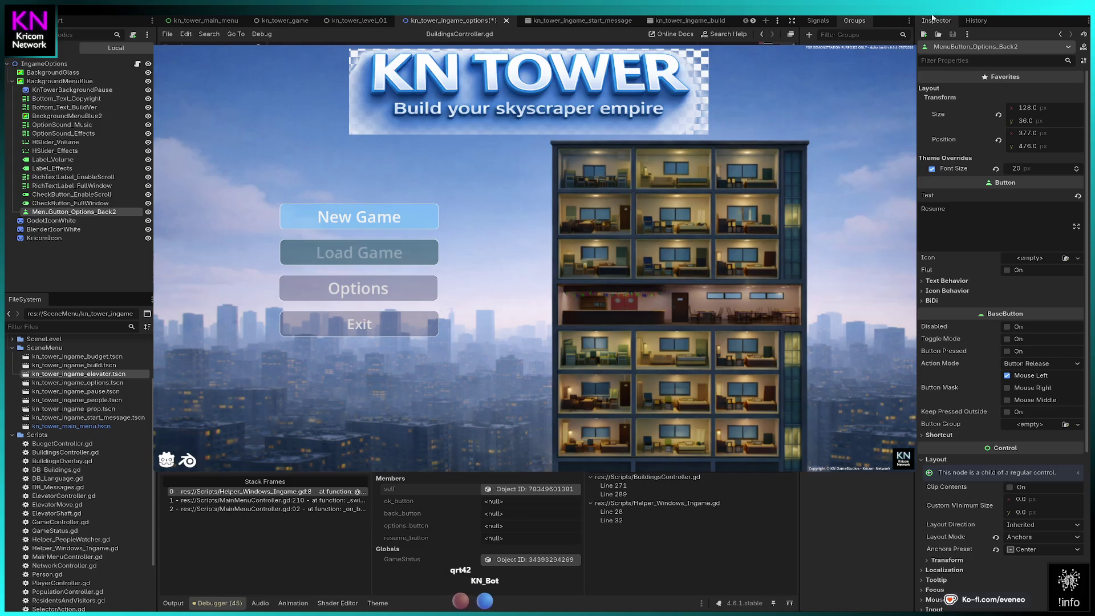
left_click(951, 16)
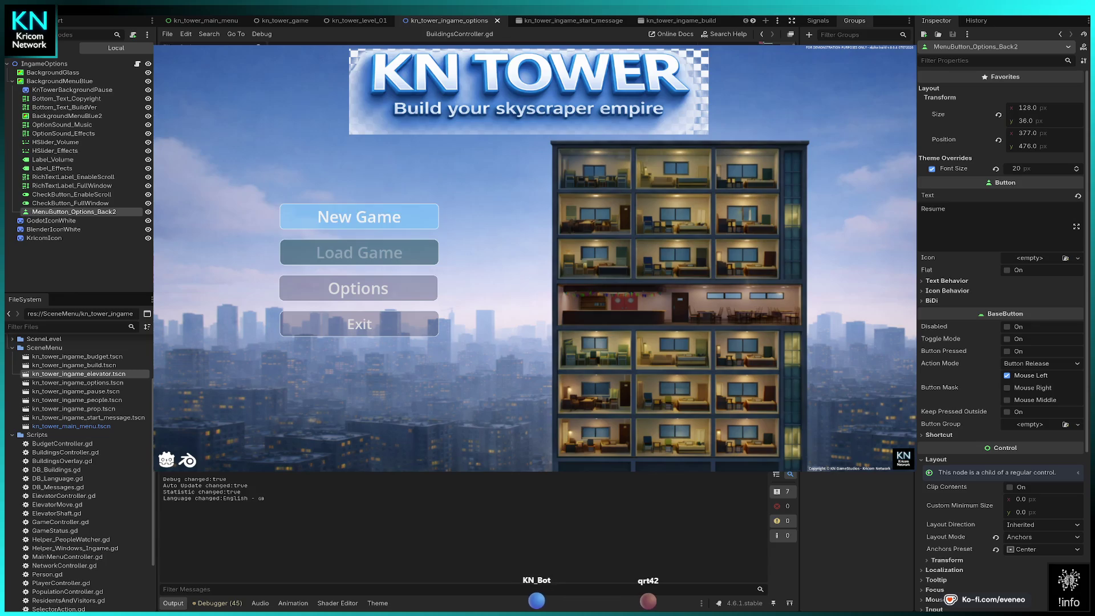
- Start a new game, pause, open Options past the breakpoint, then rerun the project with F5
left_click(359, 216)
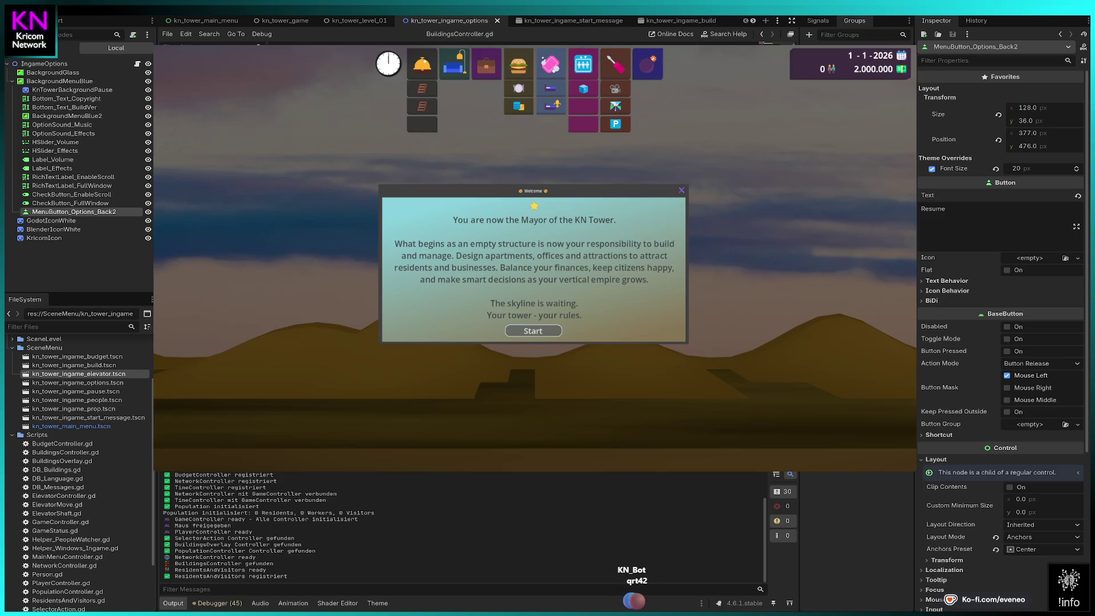
left_click(533, 331)
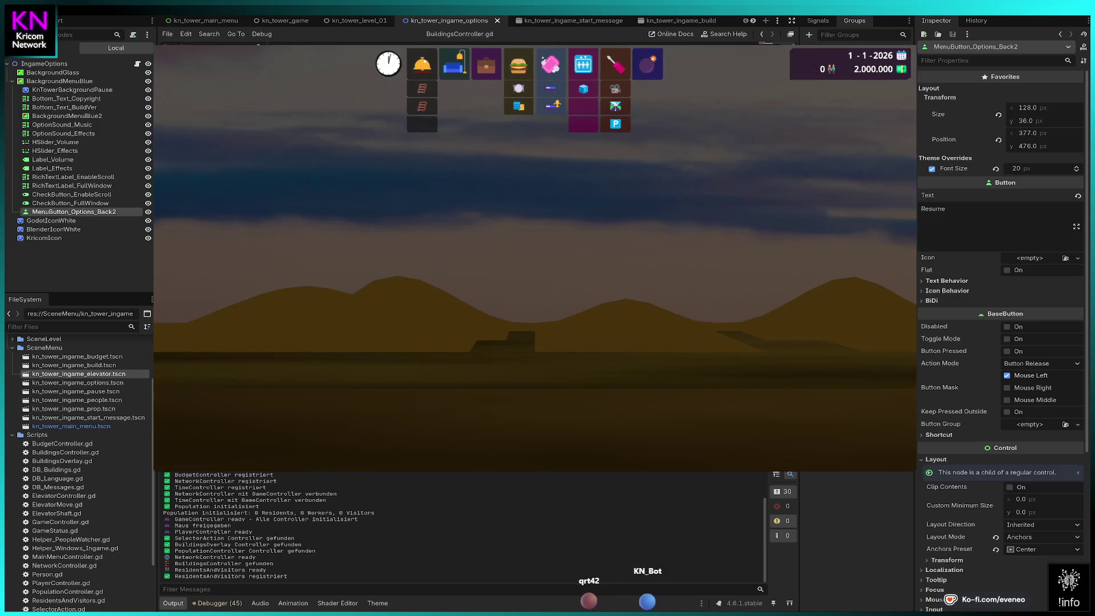
key("Escape")
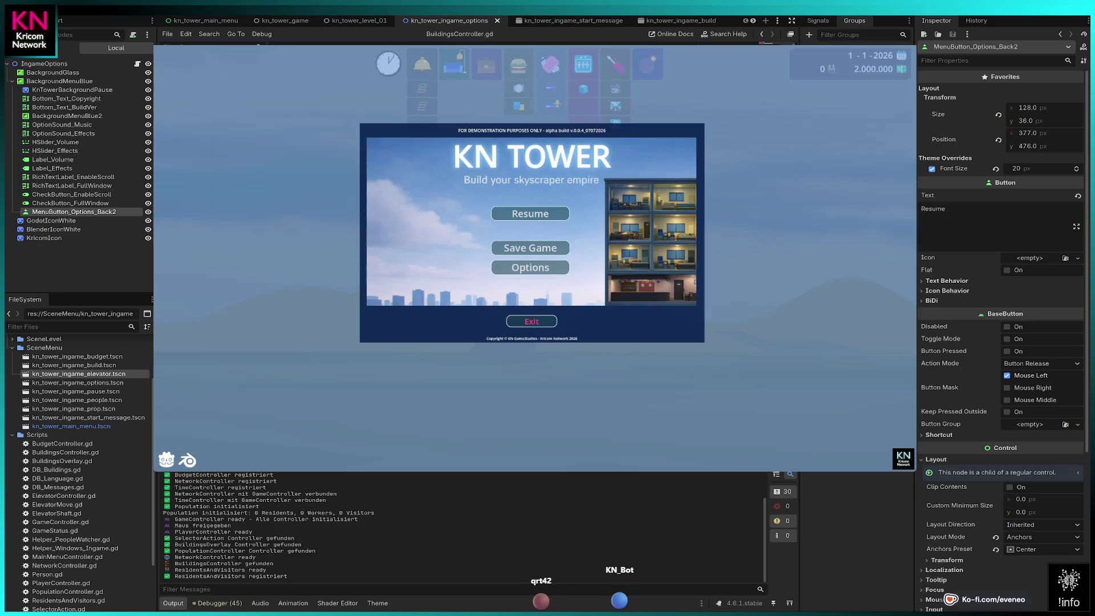
left_click(530, 267)
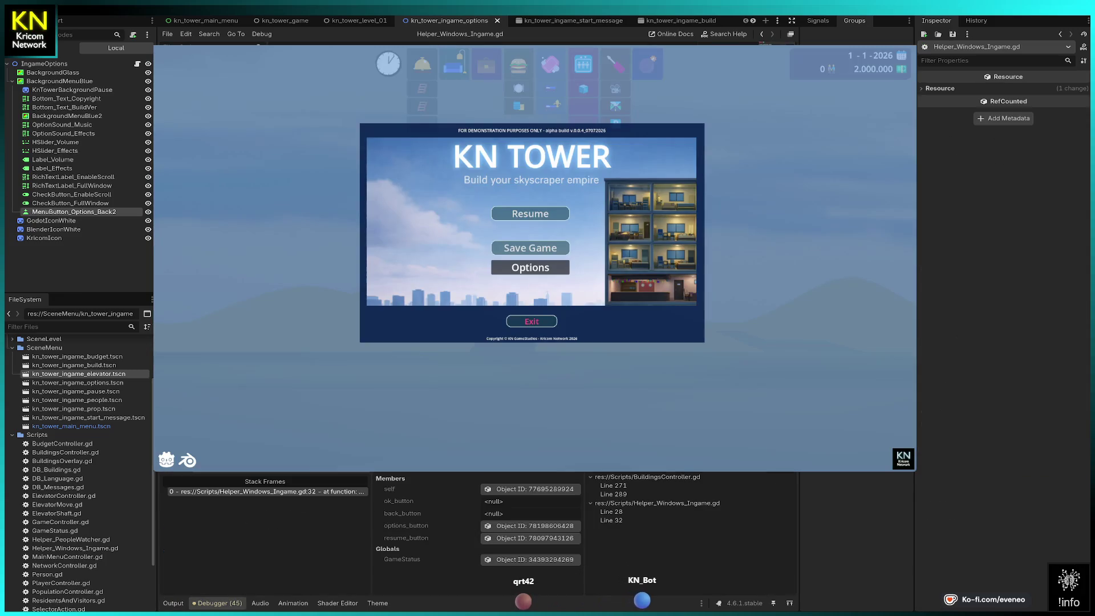
key("F12")
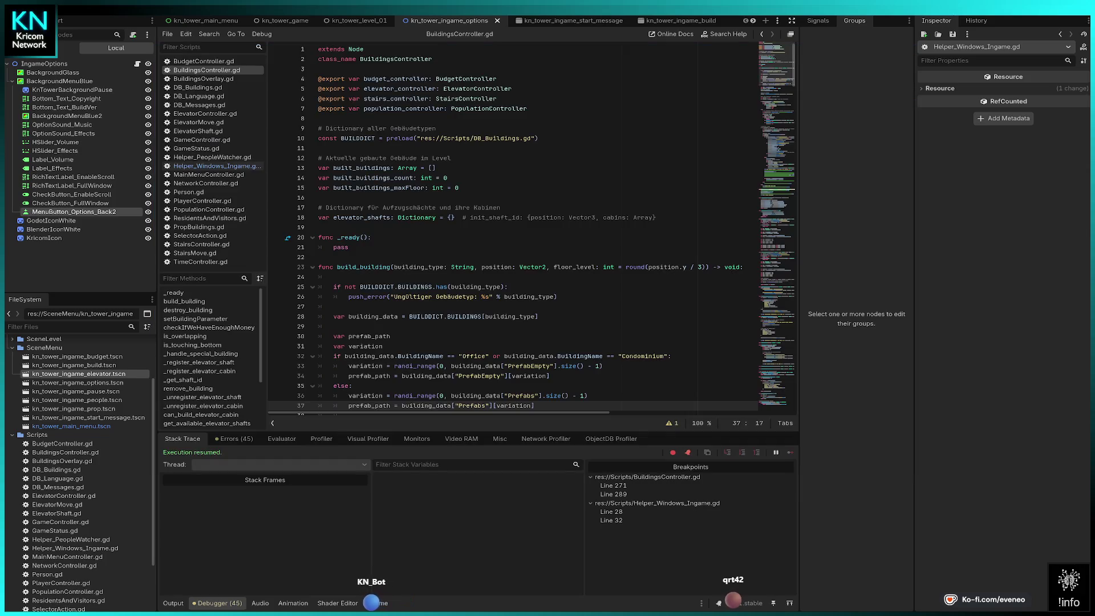
key("F5")
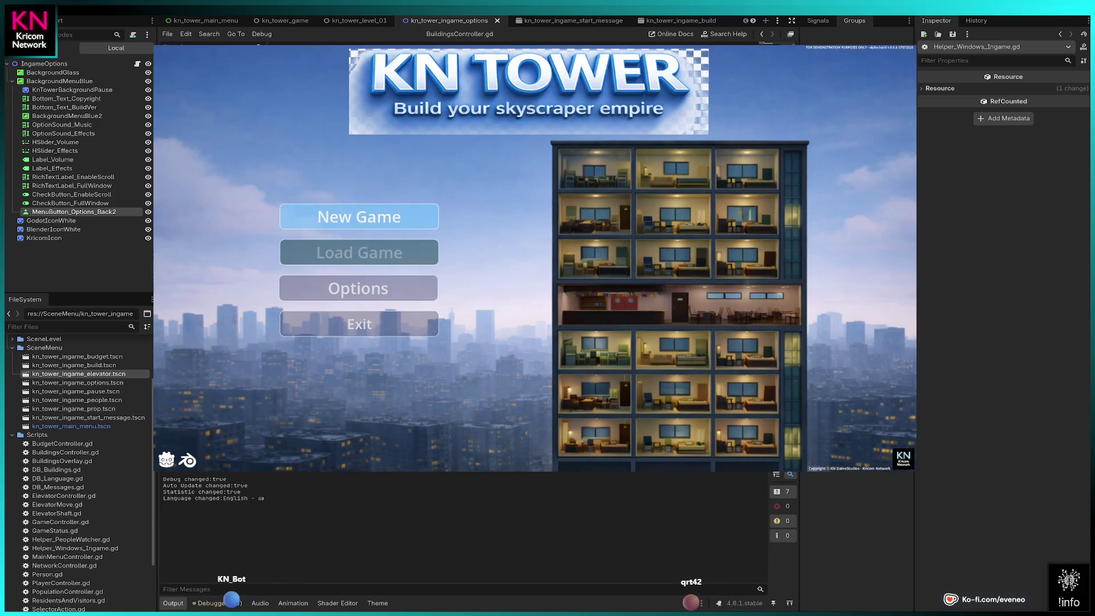
- Start a new game, dismiss Welcome, pause, and open Options, continuing past the breakpoint
left_click(358, 216)
left_click(533, 331)
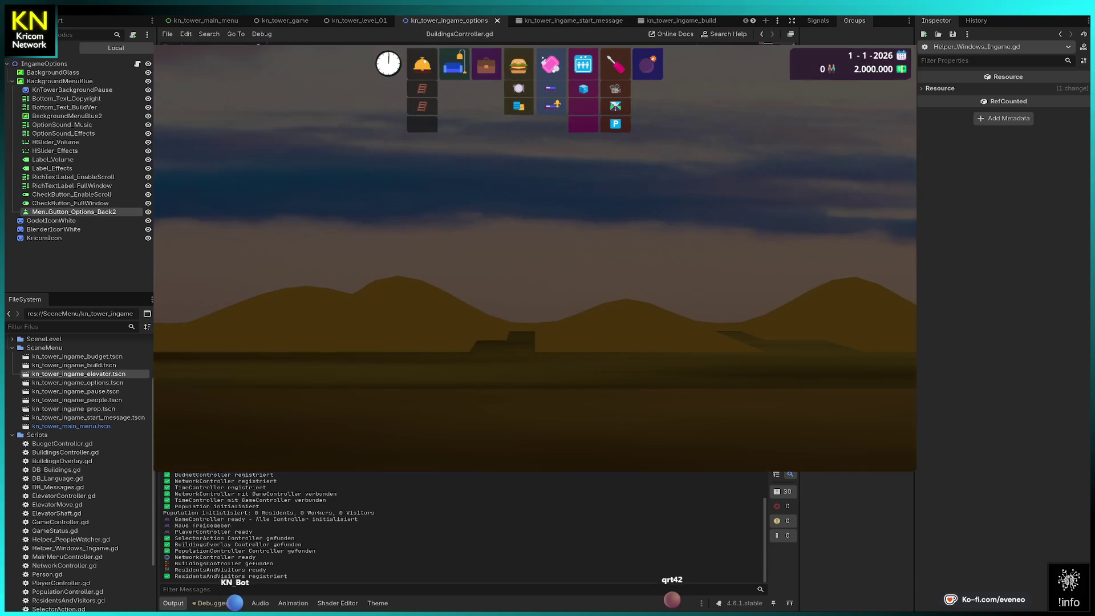
key("Escape")
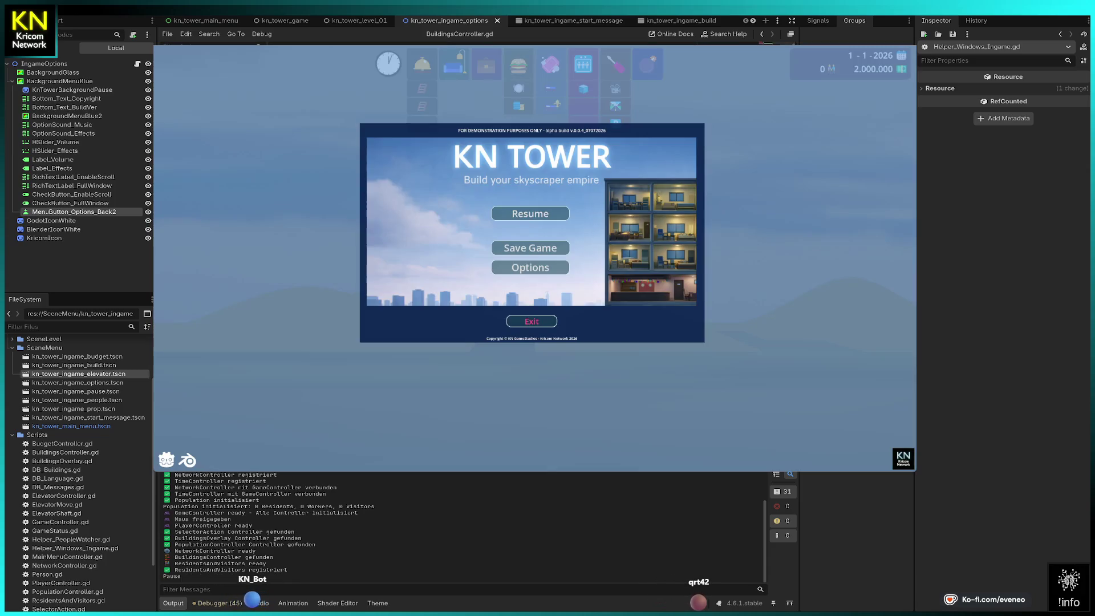
left_click(530, 267)
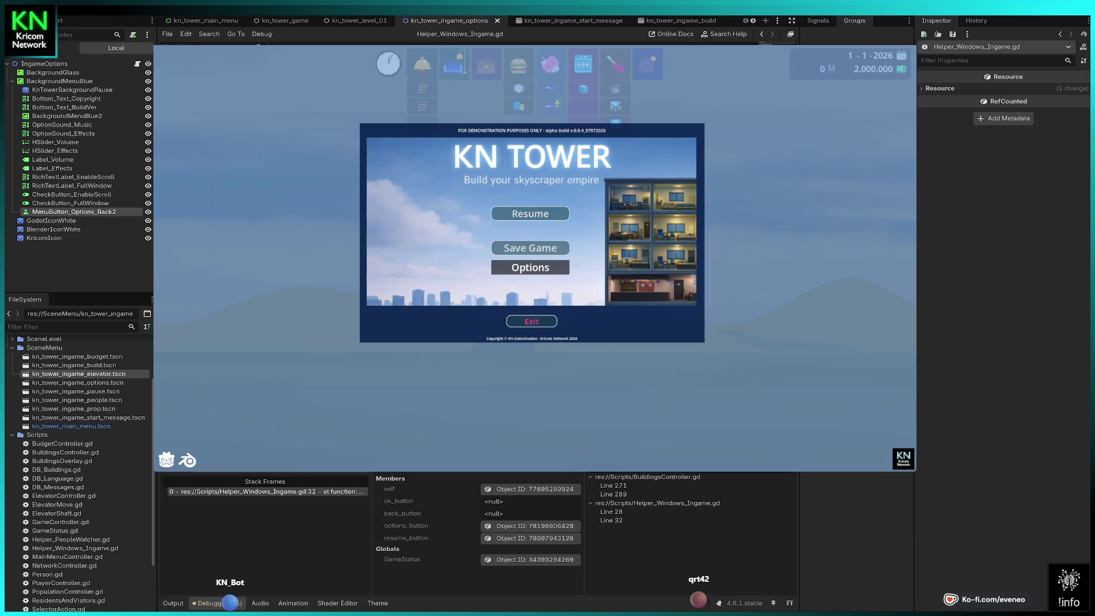
key("F12")
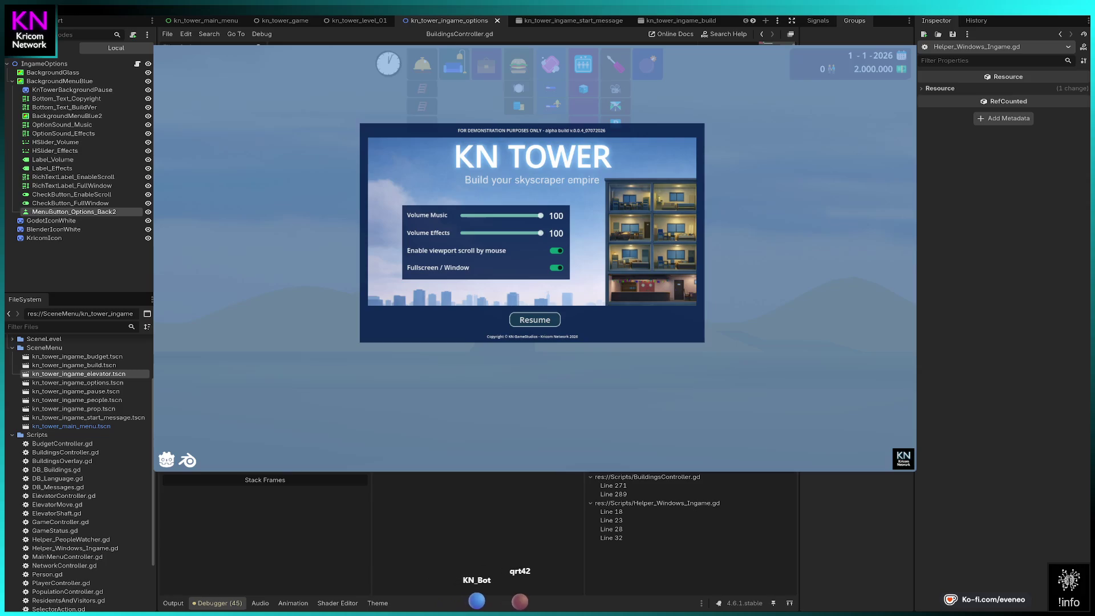
- Stop and rerun the game, start a new game, and inspect the Welcome window's remote members
key("F8")
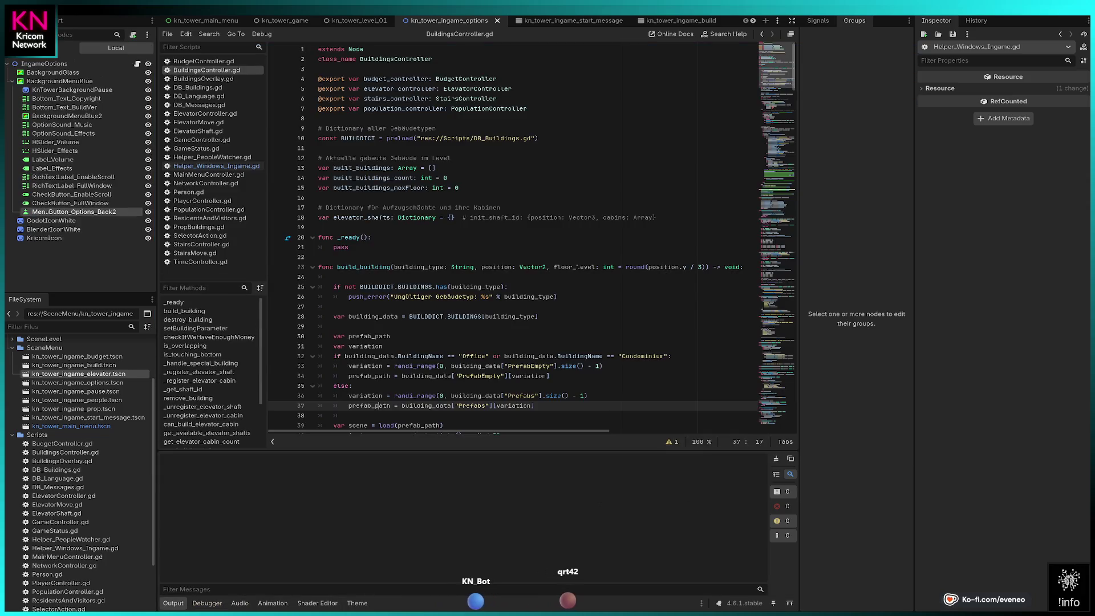
key("F5")
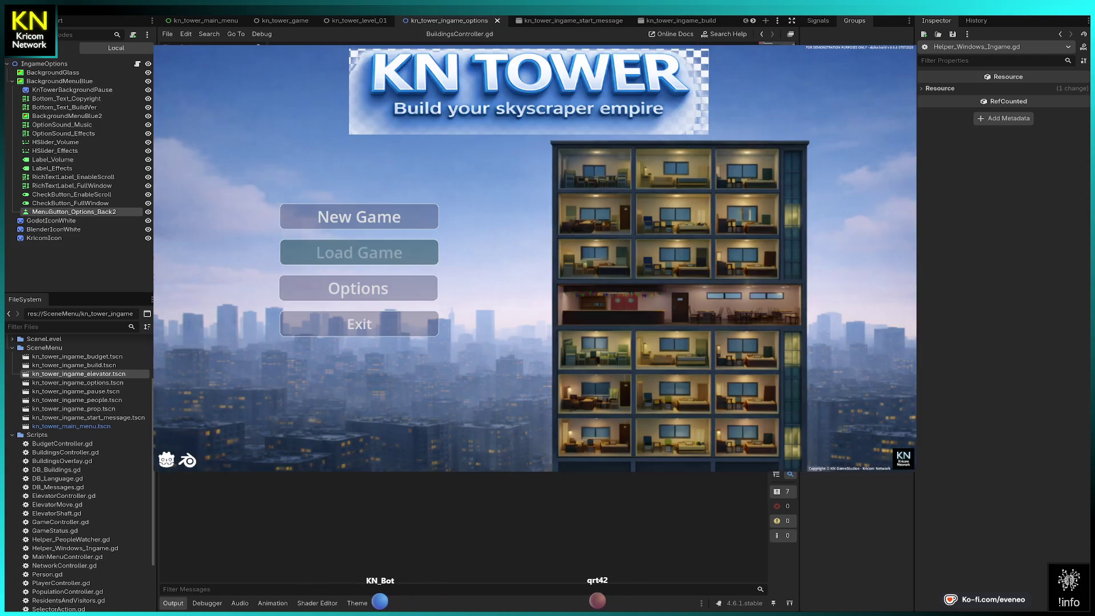
left_click(359, 216)
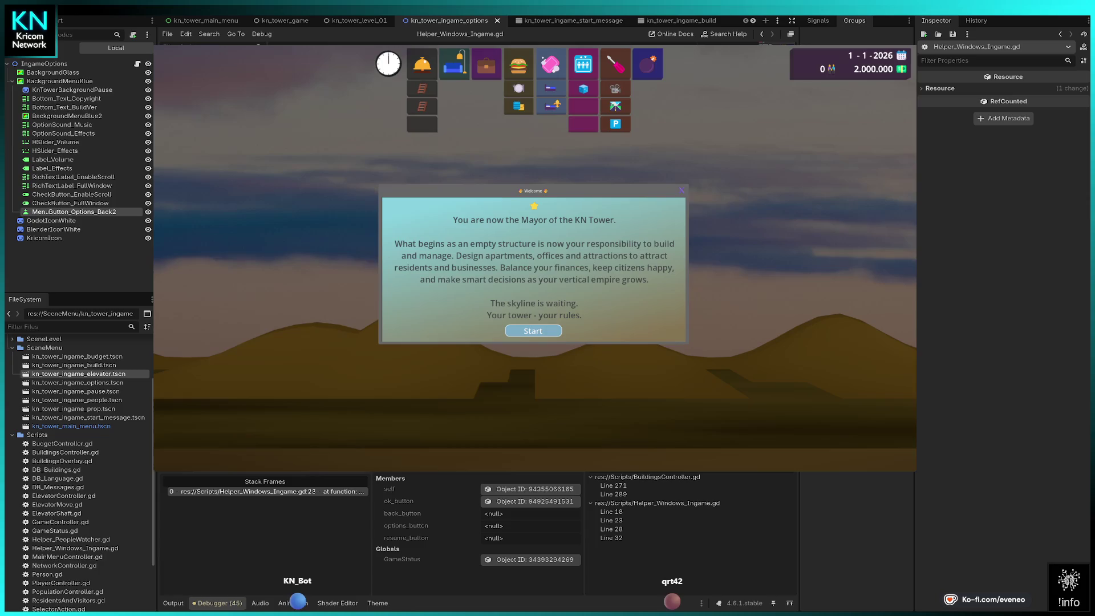
left_click(549, 489)
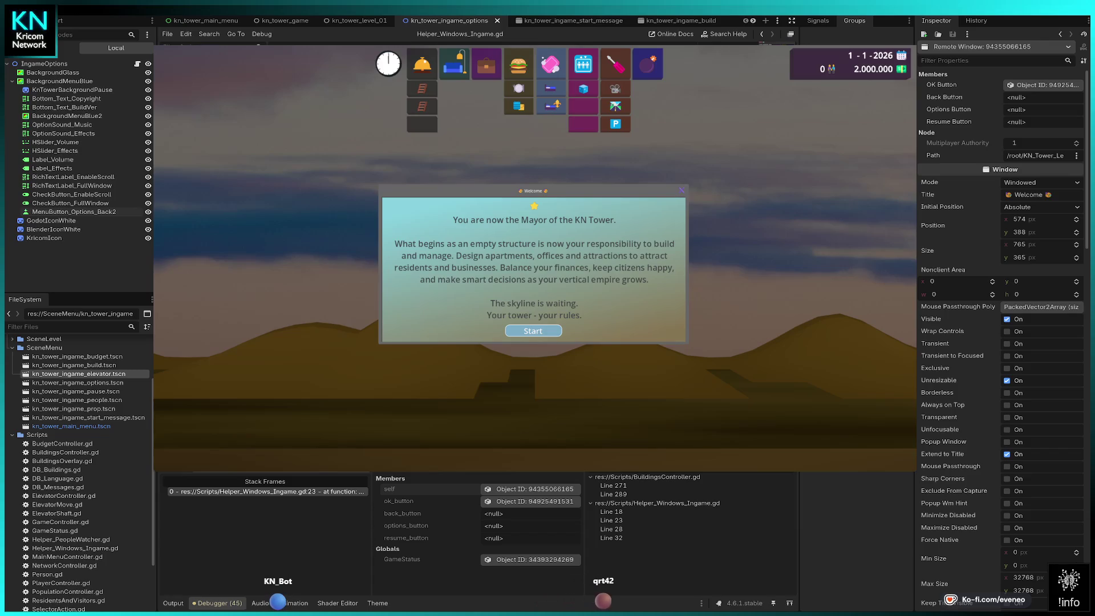
- Continue past the breakpoint, pause with Esc, choose Resume, continue execution, then pause again
key("F12")
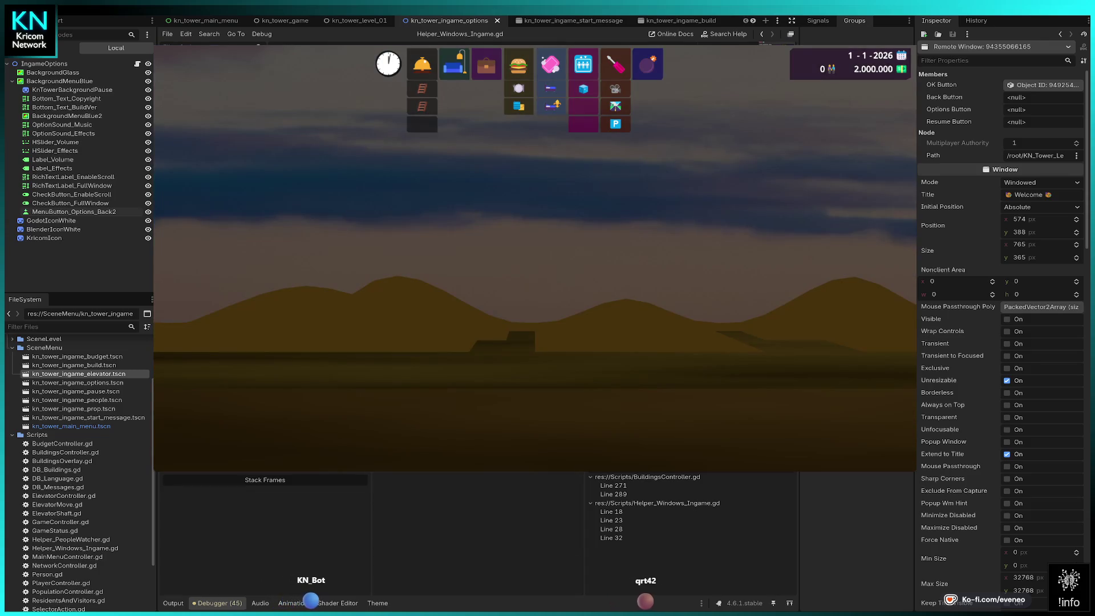
key("Escape")
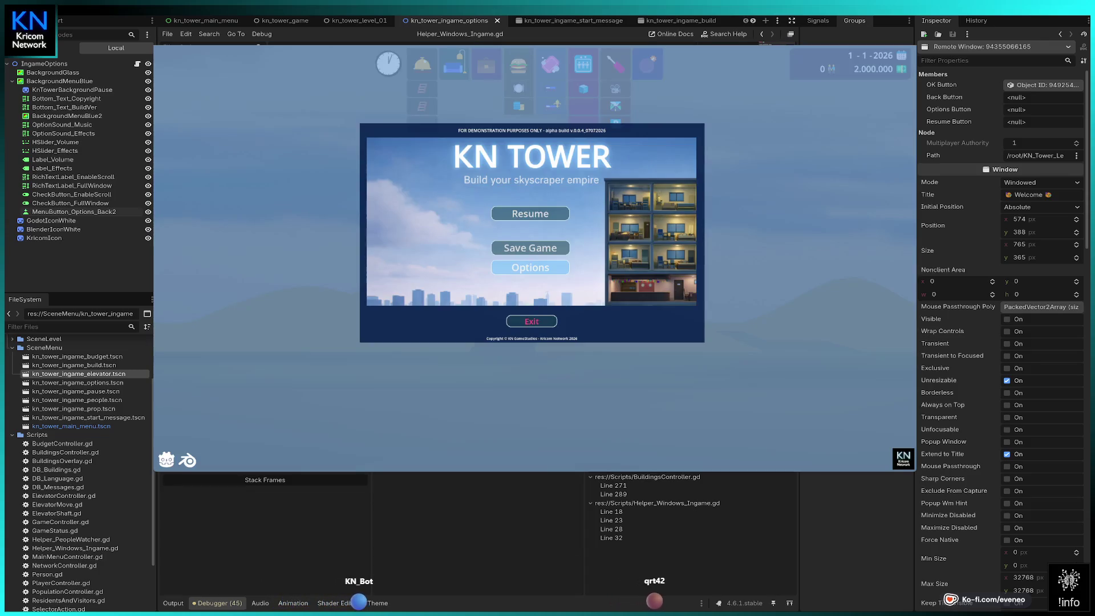
key("Up")
key("Up")
key("Return")
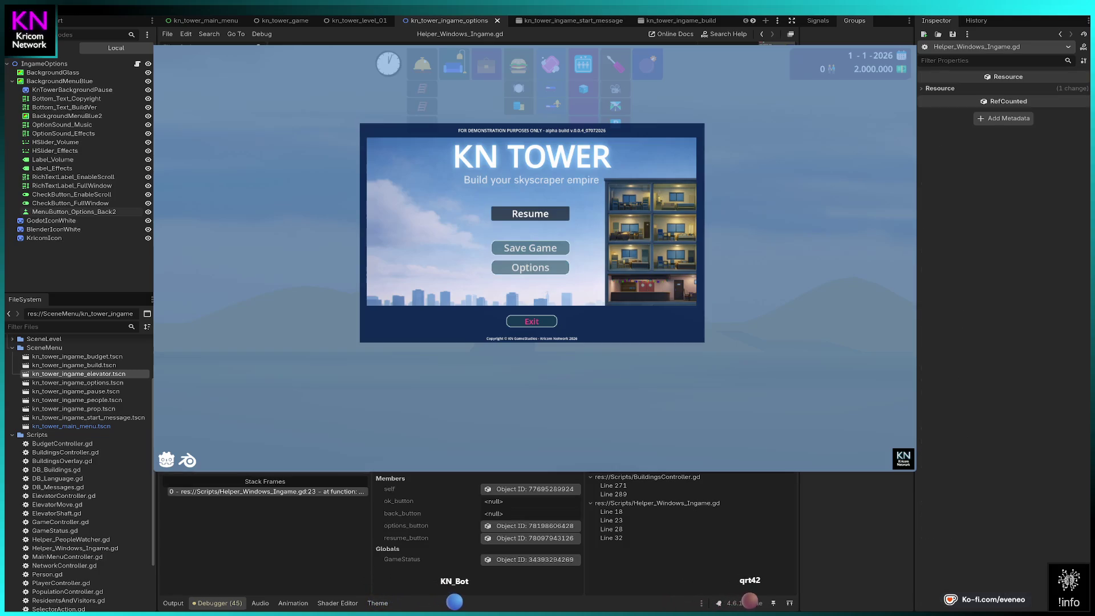
key("F12")
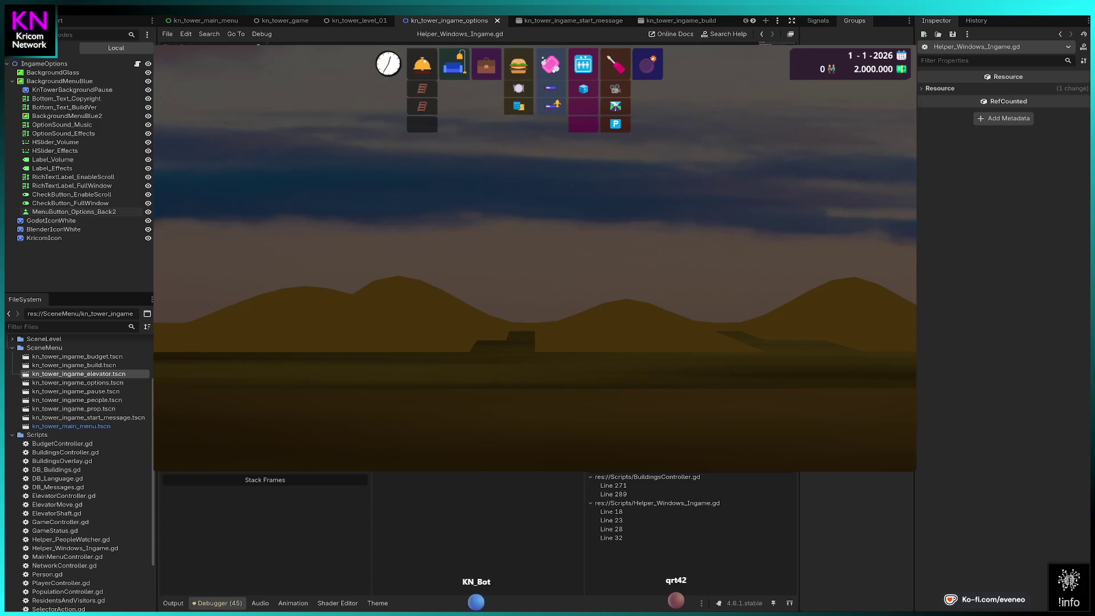
key("Escape")
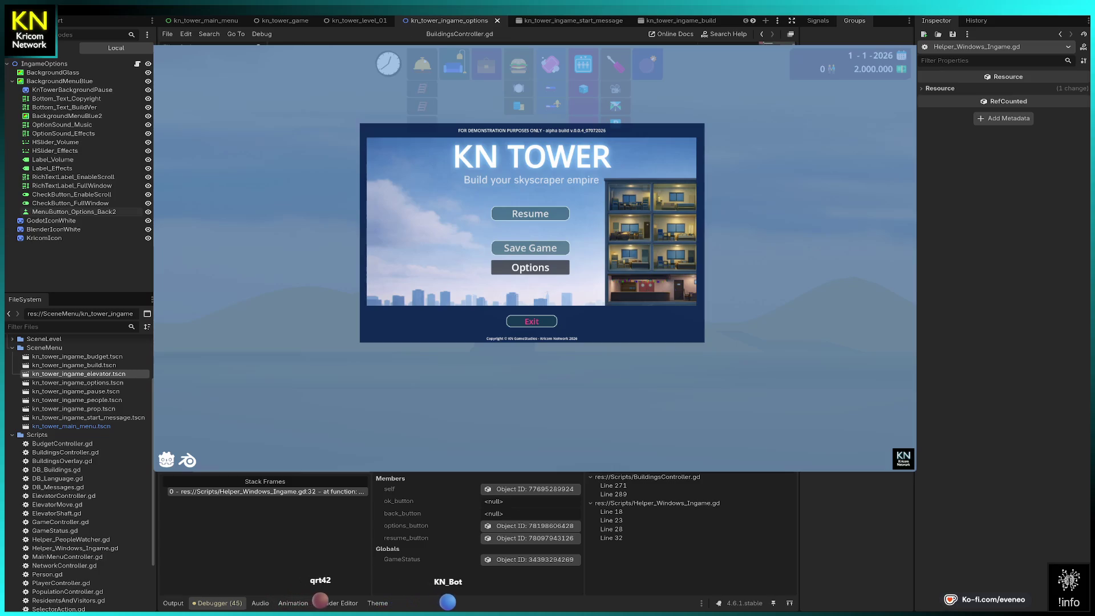
- Restart the debug session, start a new game, continue past the breakpoint and close Welcome
key("ctrl+F3")
key("F8")
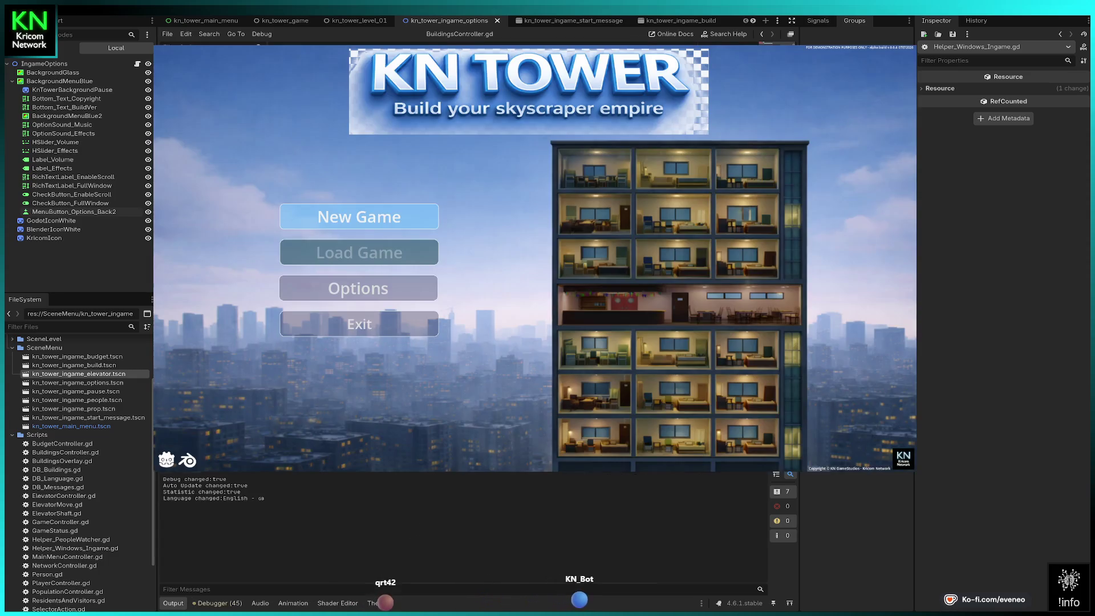
left_click(358, 217)
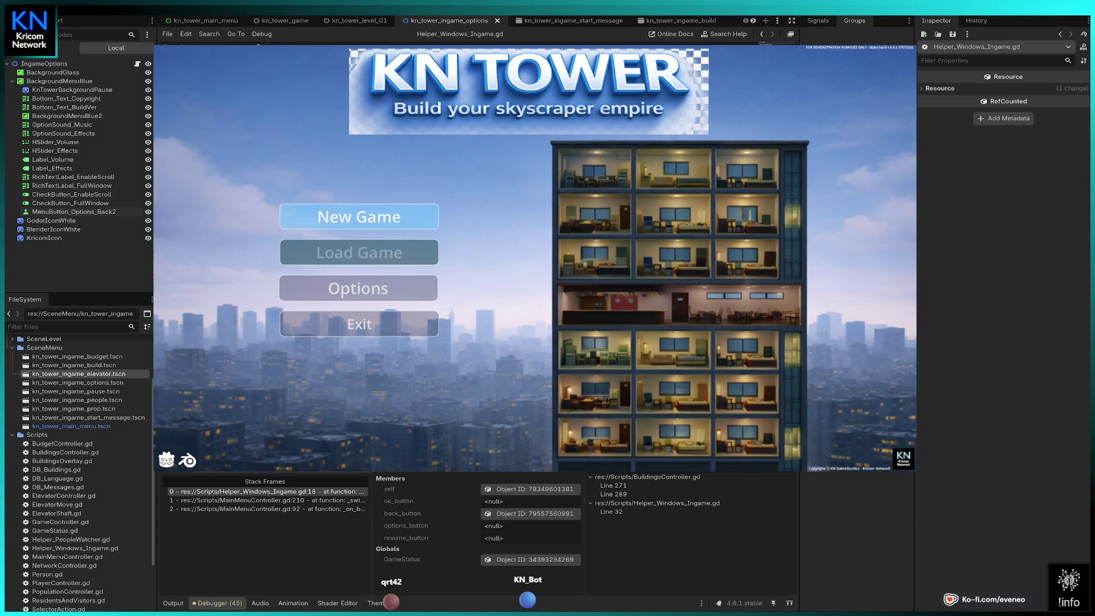
key("F12")
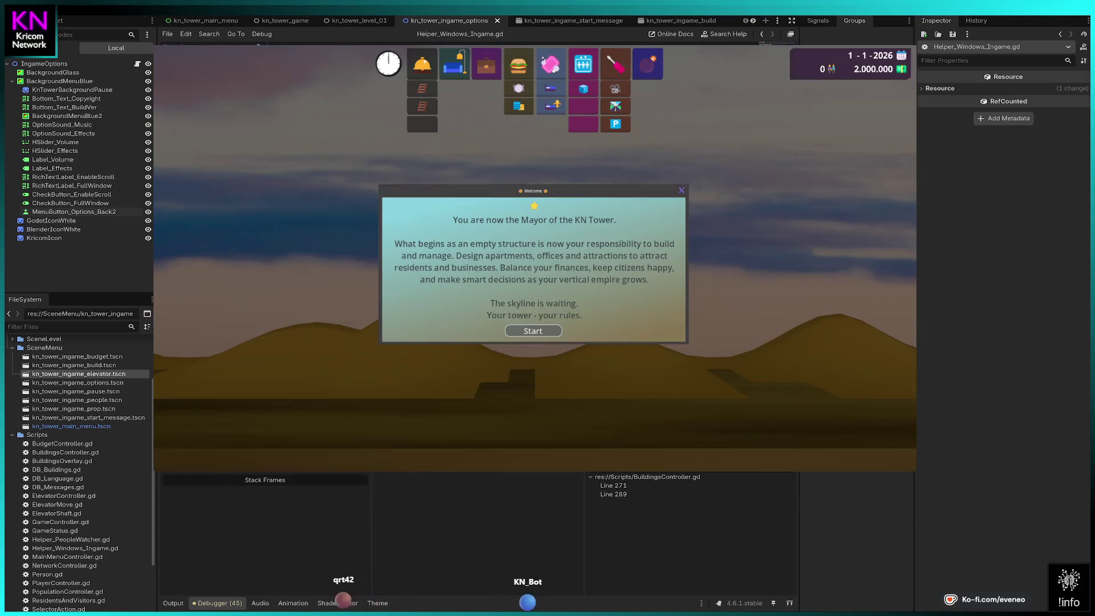
key("Return")
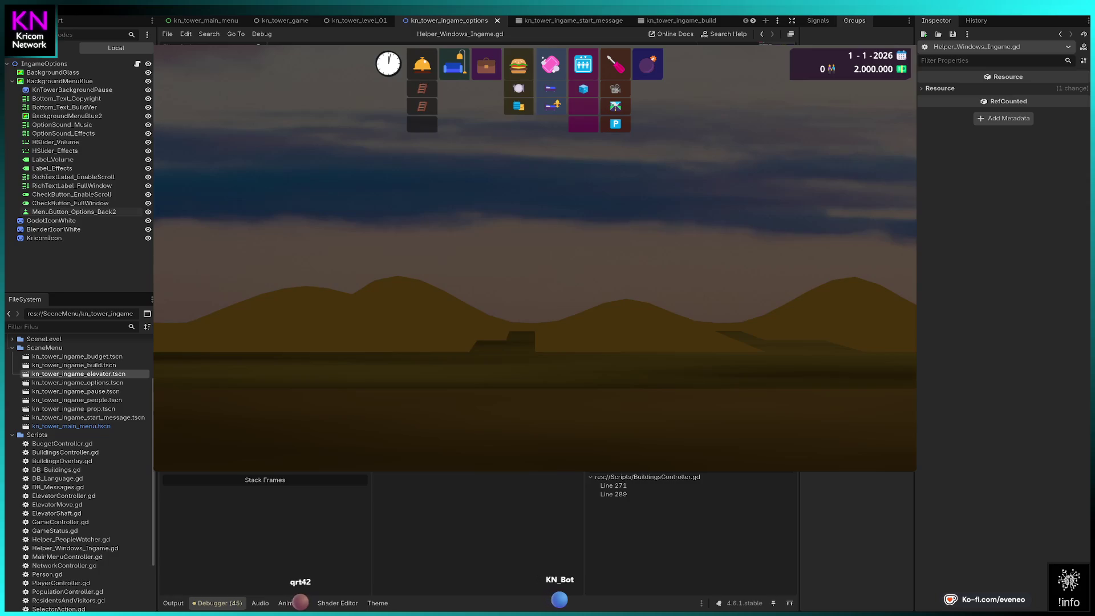
- Pause, open Options, go Back to the pause menu, Resume, then reopen the pause menu
key("Escape")
key("Down")
key("Down")
key("Return")
key("Return")
key("Up")
key("Up")
key("Up")
key("Return")
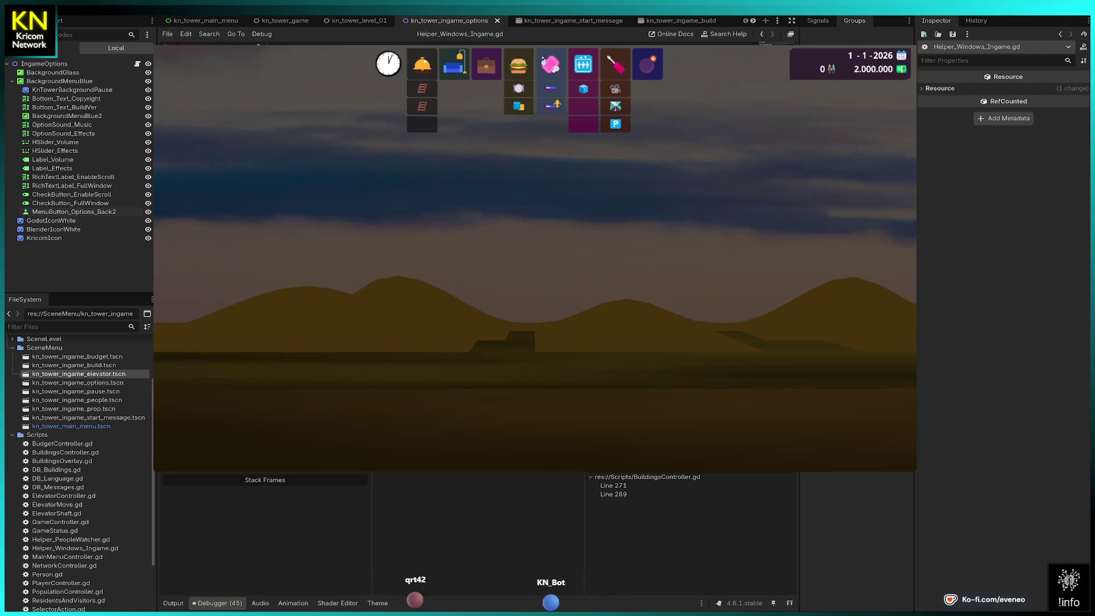
key("Escape")
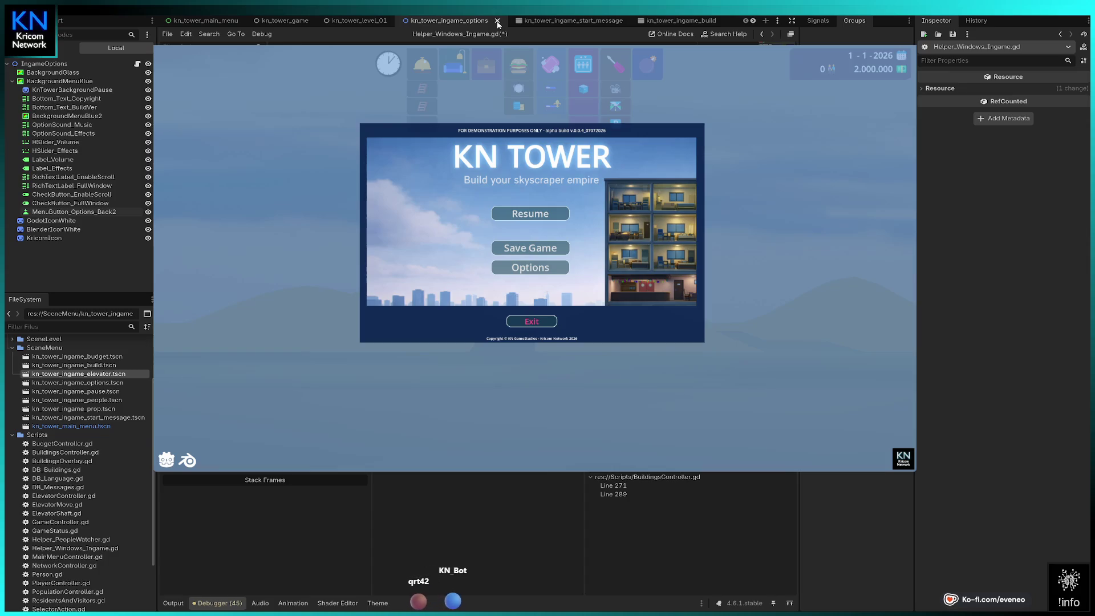
- Close the kn_tower_ingame_options scene tab and open kn_tower_ingame_pause from the scene tree
left_click(498, 21)
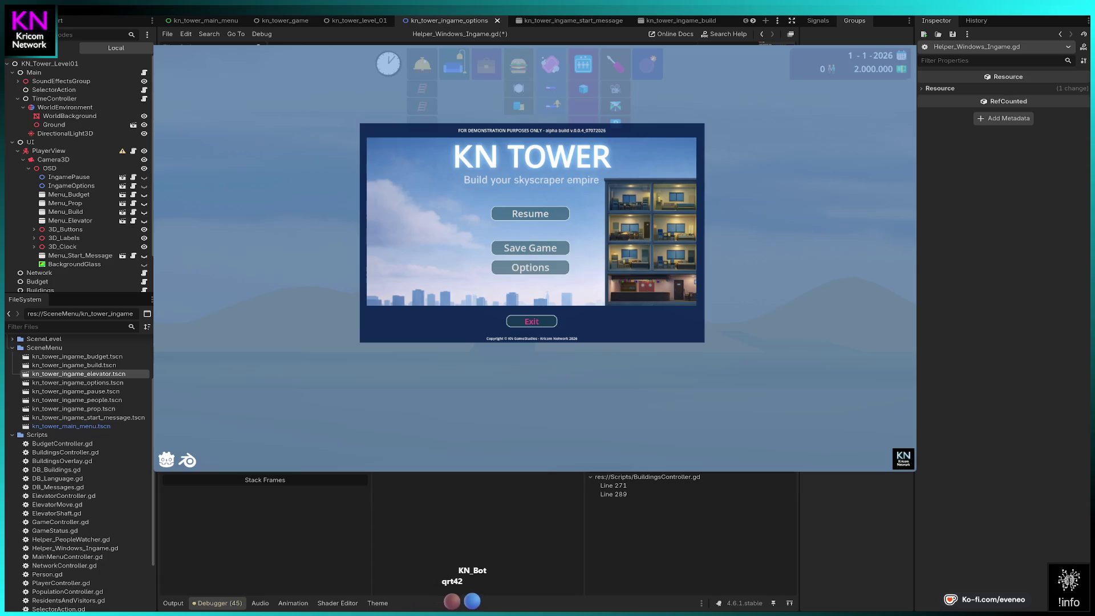
left_click(497, 21)
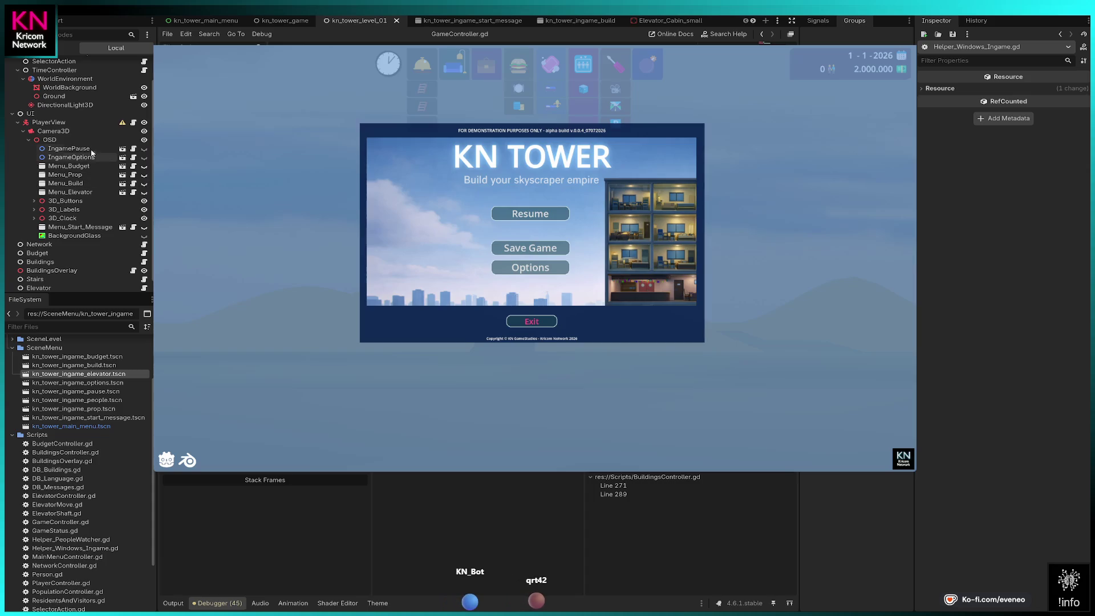
left_click(123, 149)
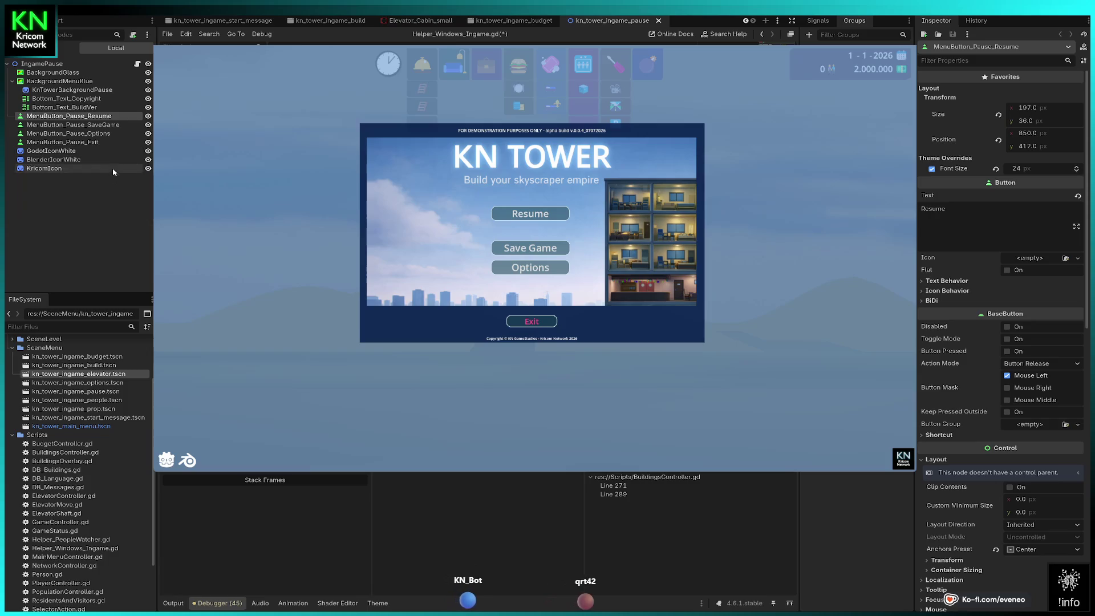
- Set MenuButton_Pause_Exit to 128 × 30 px at position 888, 686 with font size 20
left_click(94, 143)
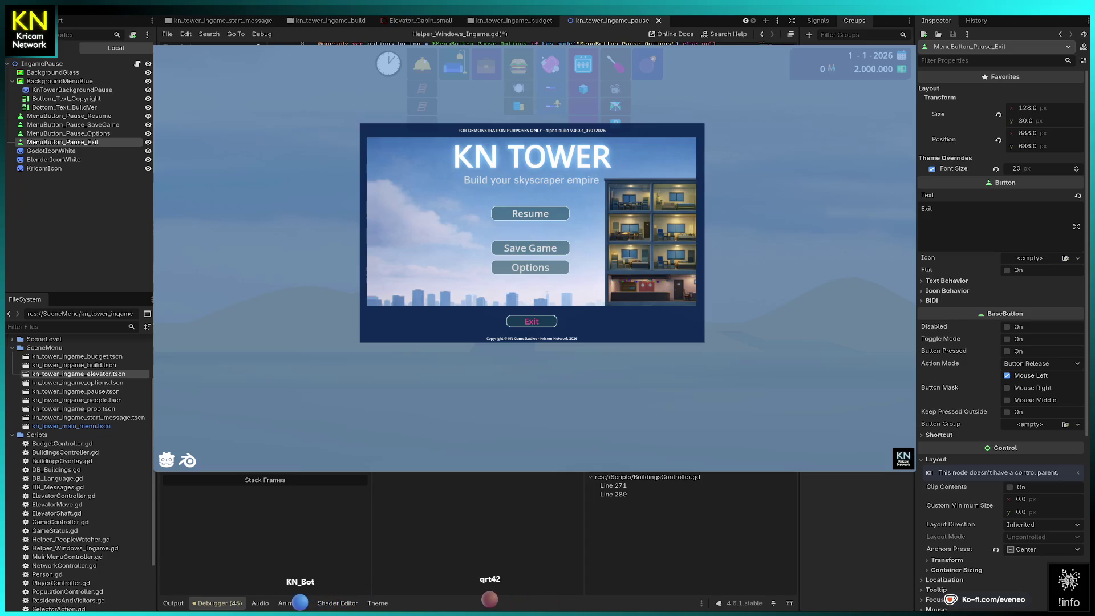
left_click(13, 435)
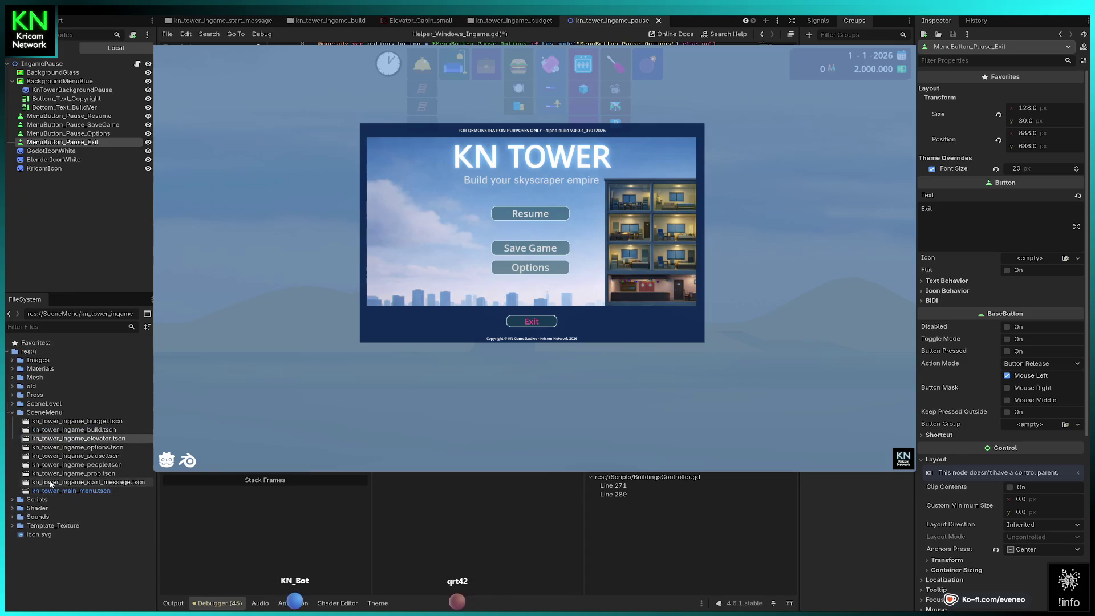
left_click(13, 403)
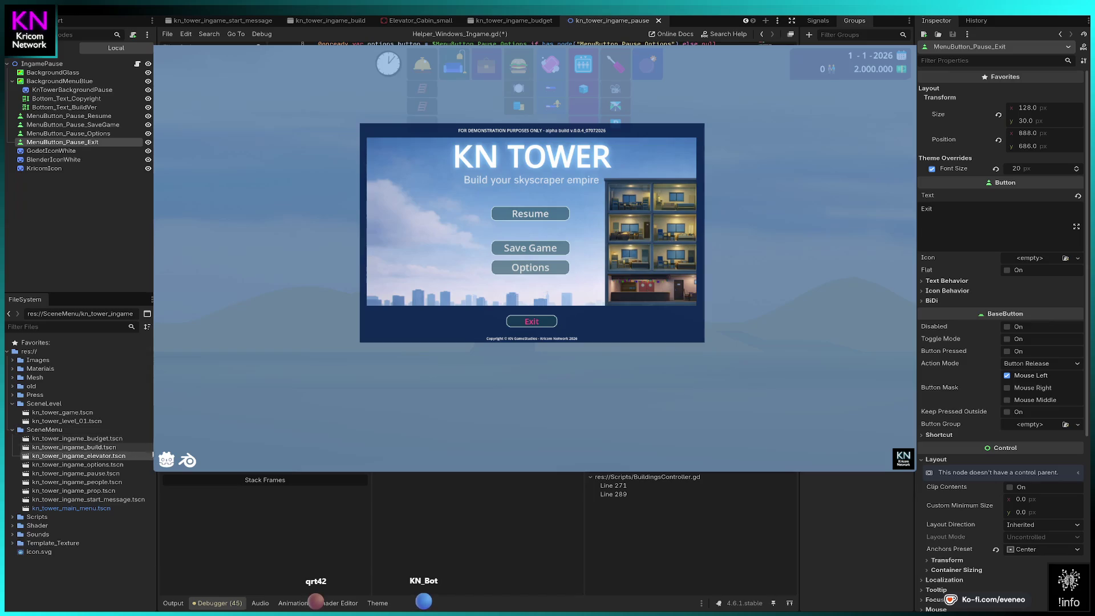
left_click(100, 508)
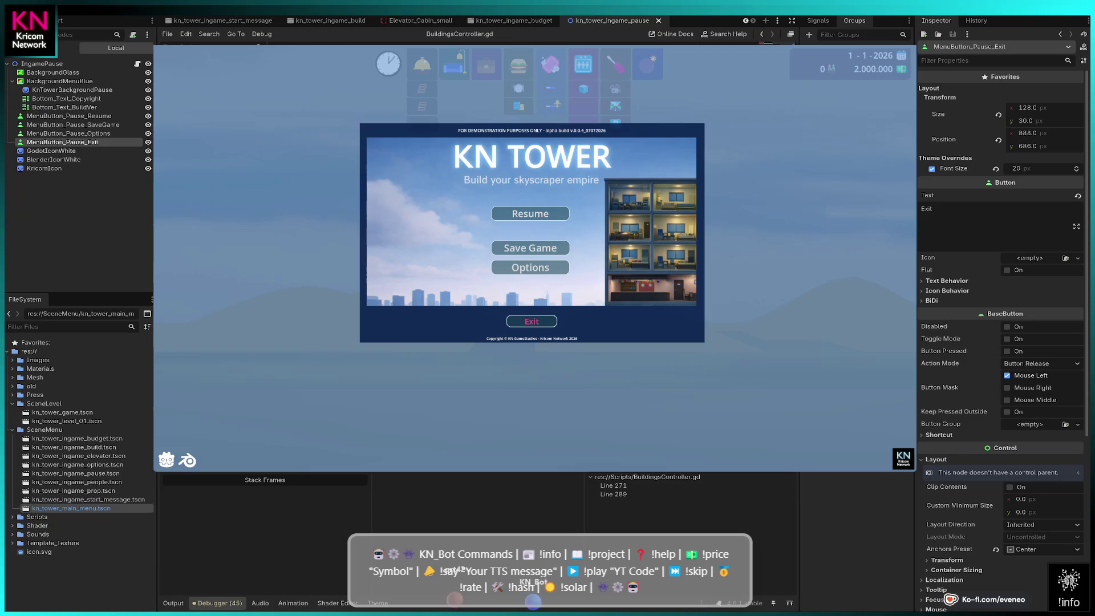
left_click(954, 22)
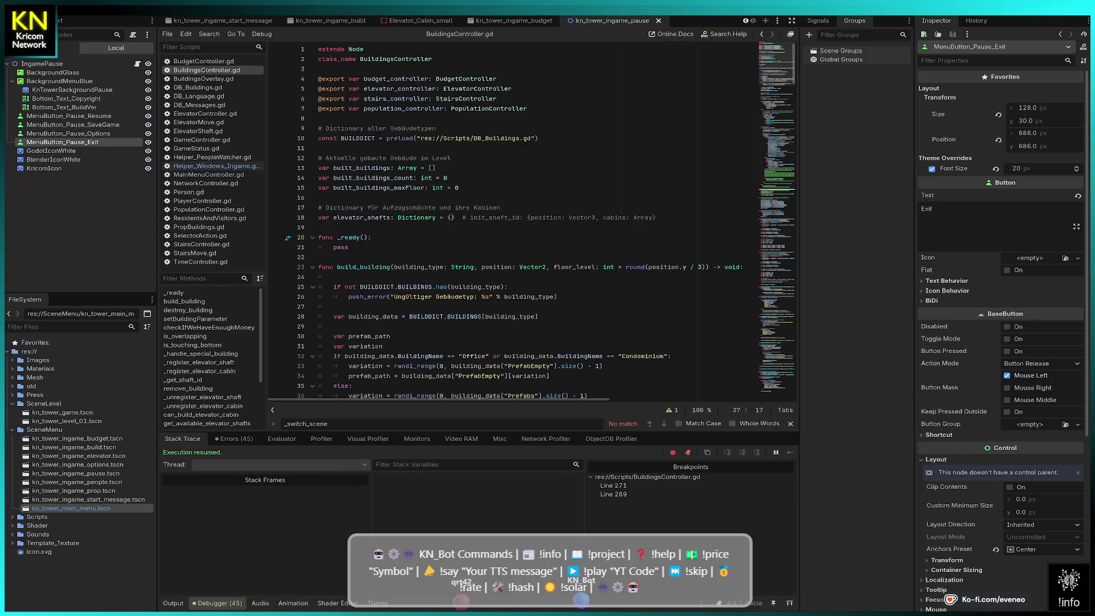
- Launch the game, stop and rerun it, then press Esc to show the pause menu
key("F5")
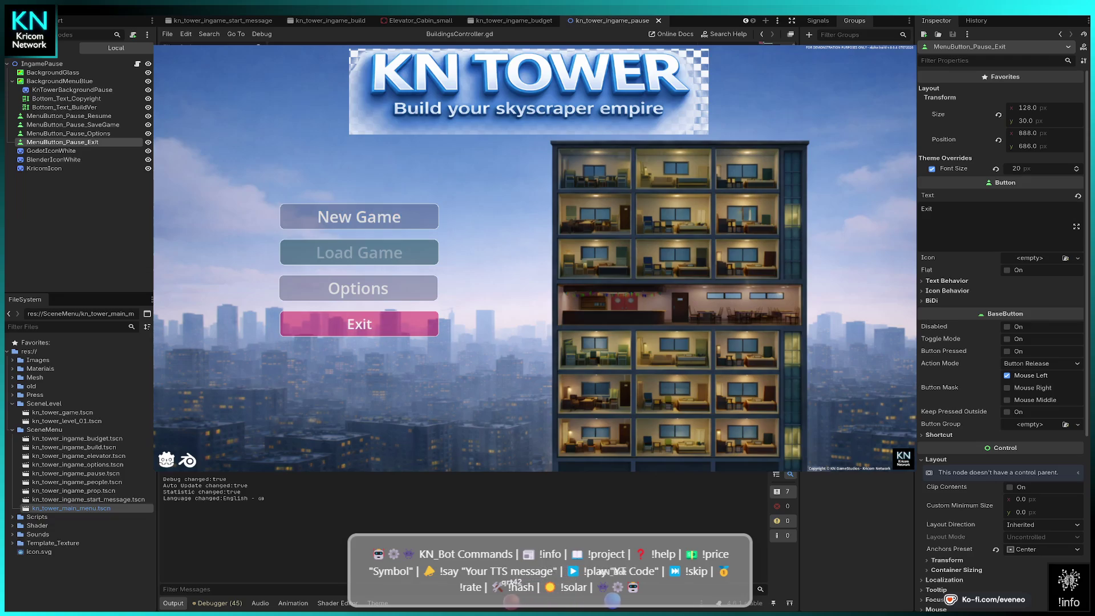
left_click(359, 324)
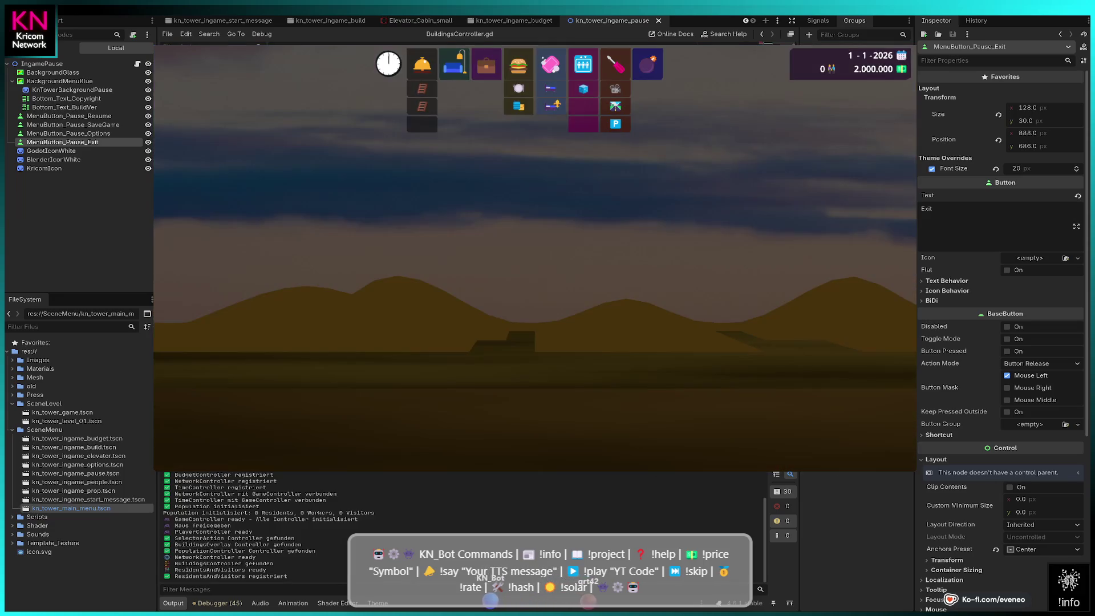
key("Escape")
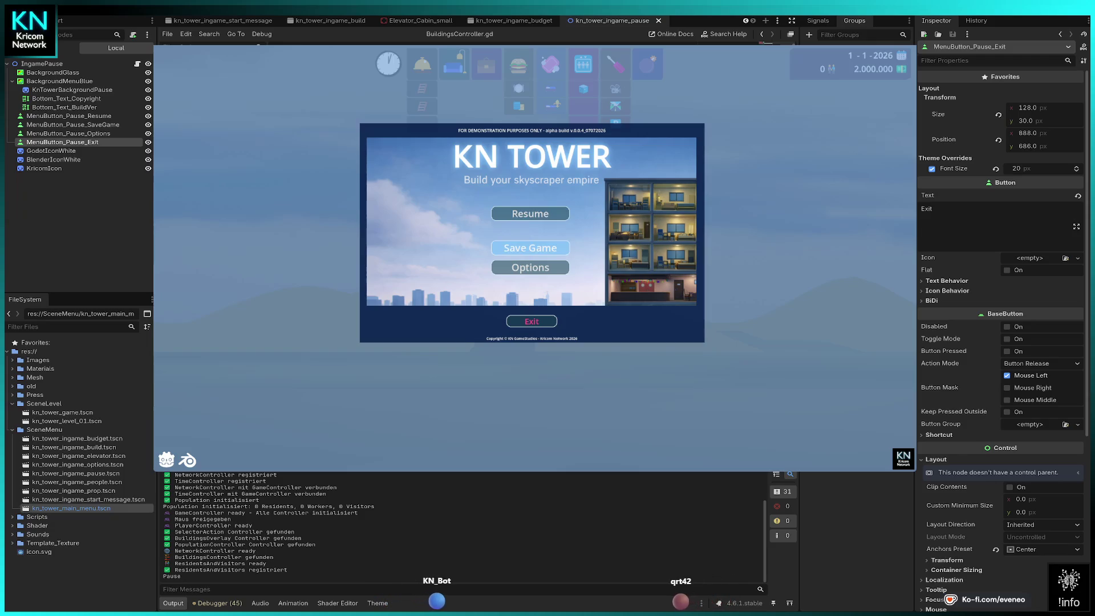
- Toggle the KN Tower pause menu with Esc, then choose Resume to return to the level view
key("Escape")
key("Escape")
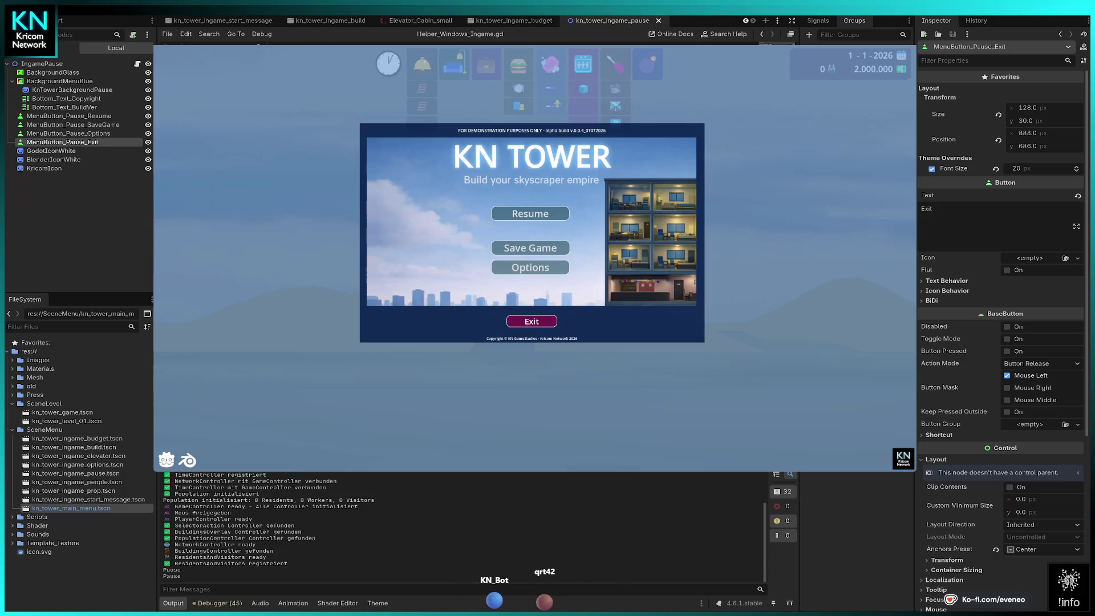
left_click(530, 213)
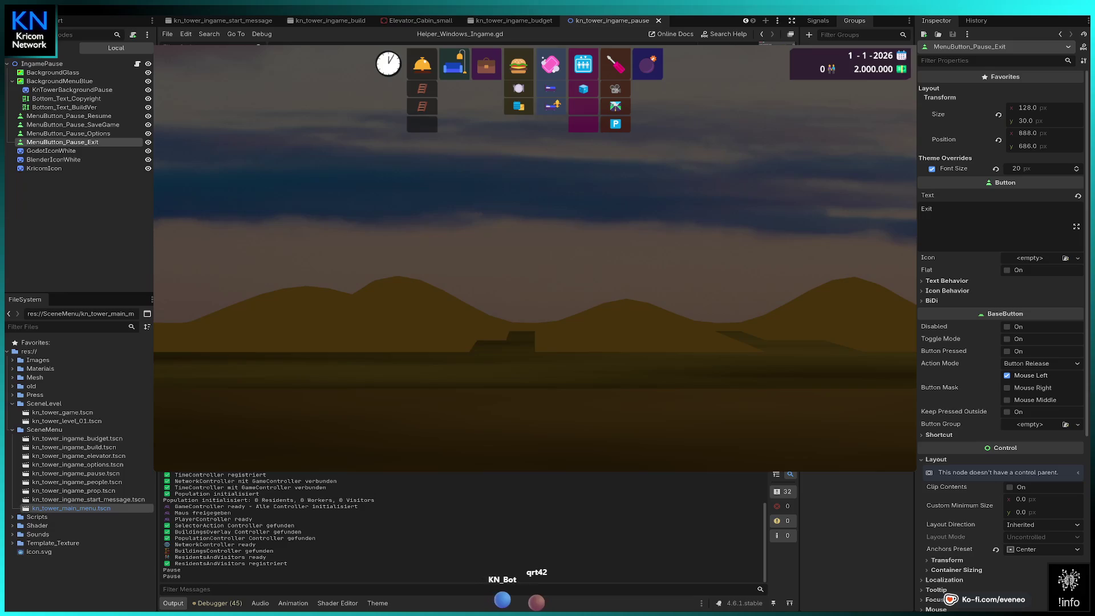
- Reopen the KN Tower pause menu, then stop the running project with F8
key("Escape")
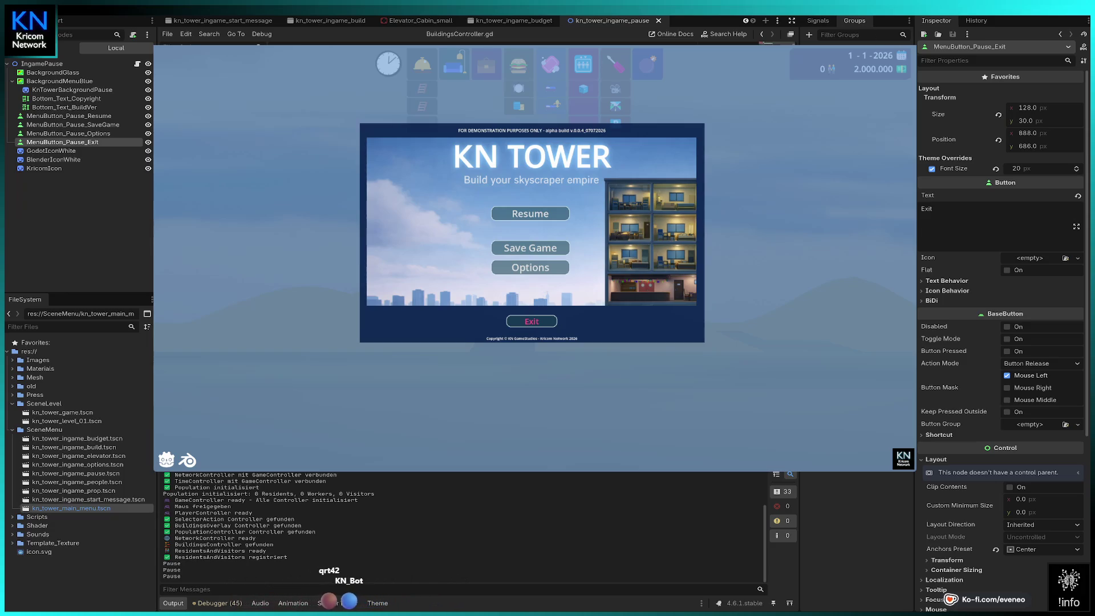
key("F8")
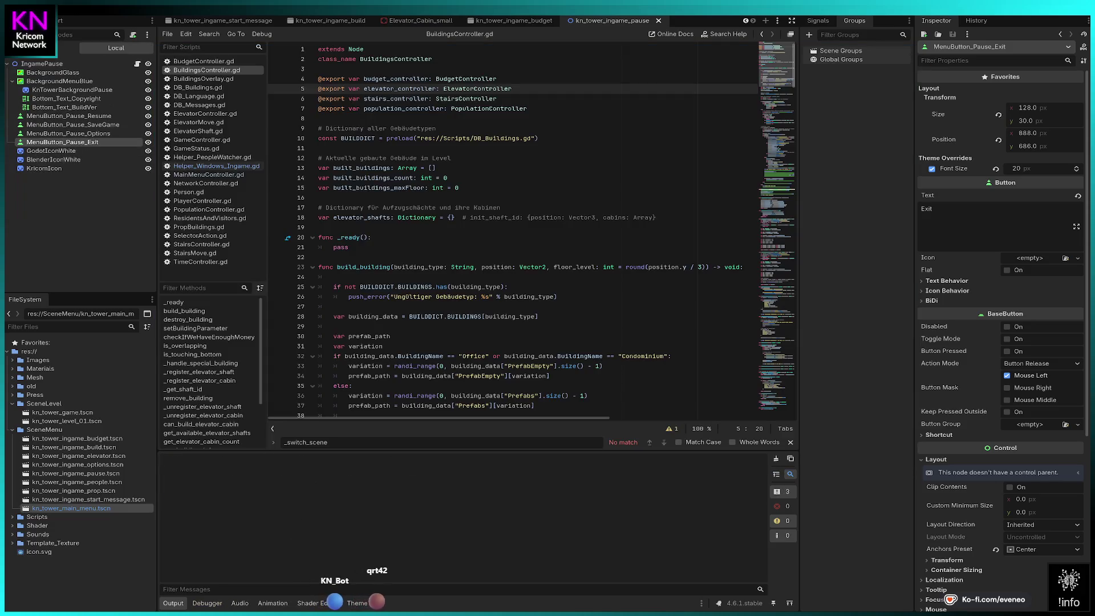
- Run KN Tower, continue past three breakpoints, click Start on the Welcome dialog, then pause
key("F5")
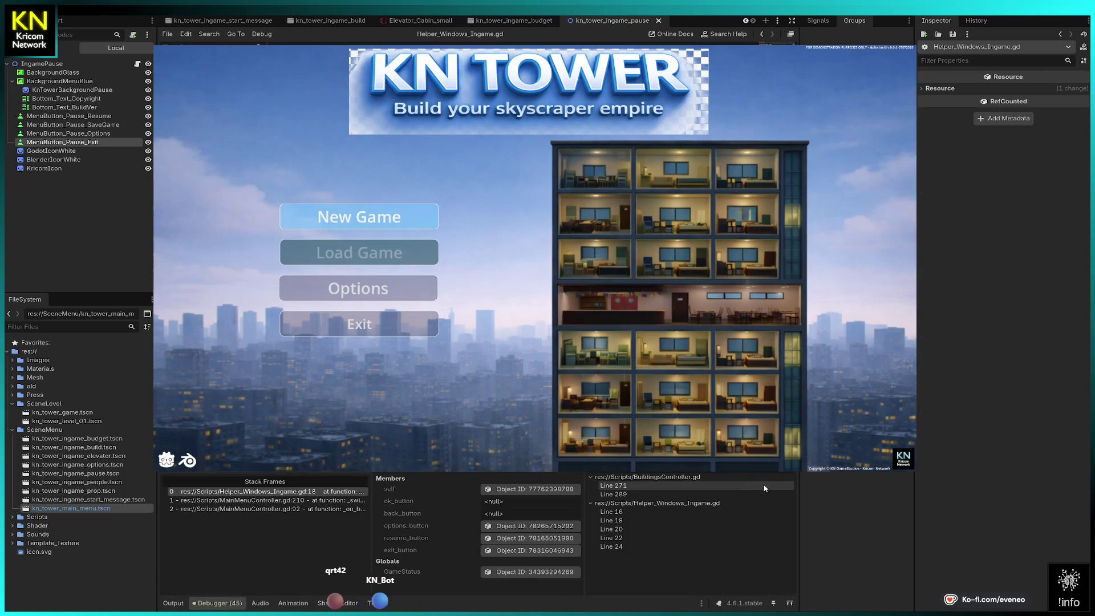
key("F12")
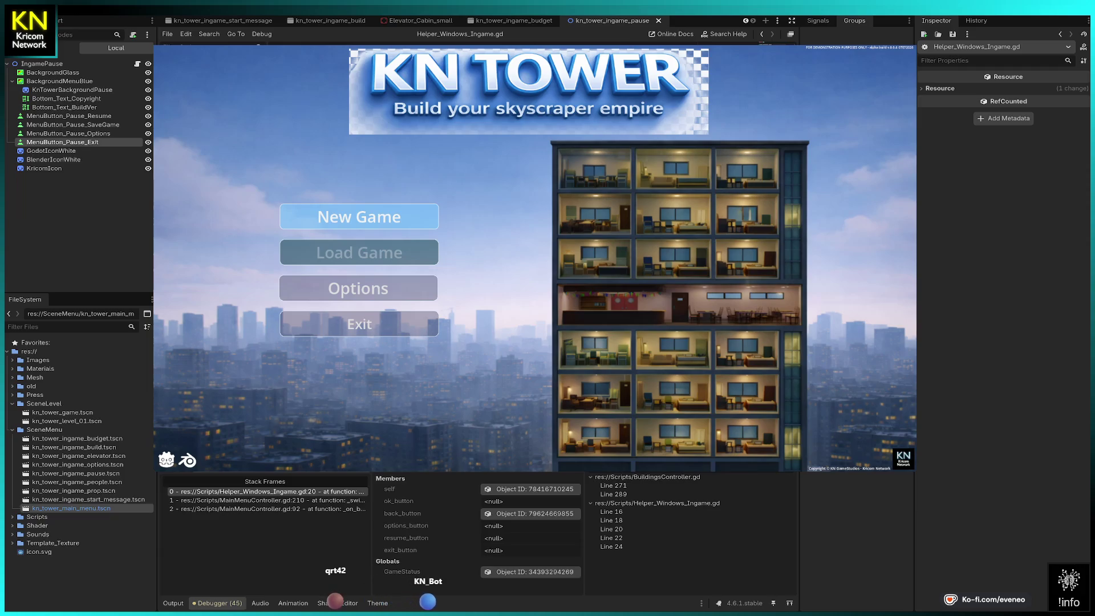
key("F12")
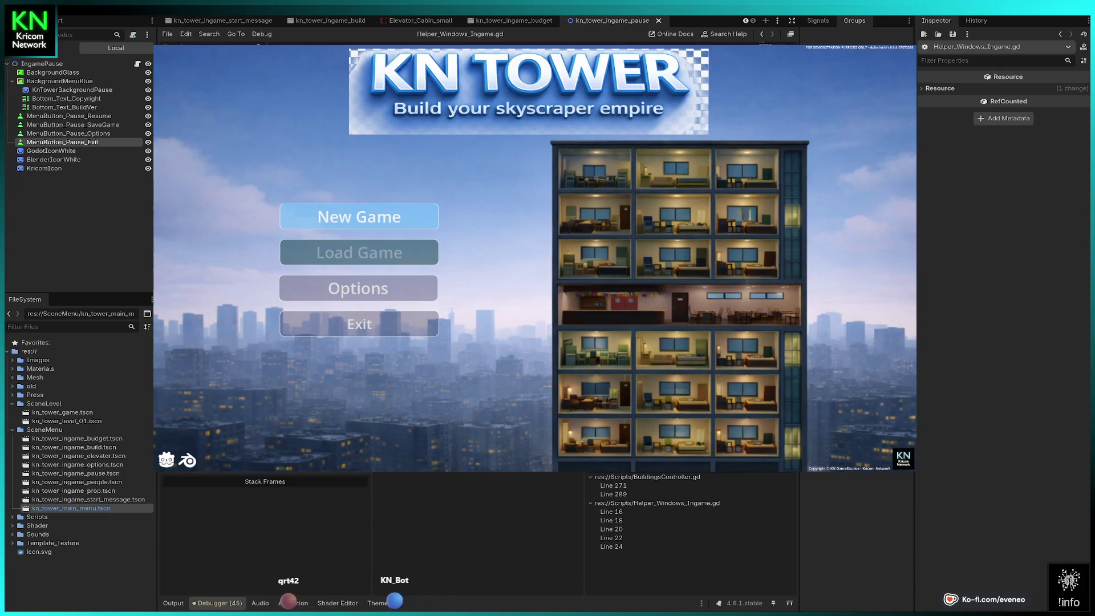
key("F12")
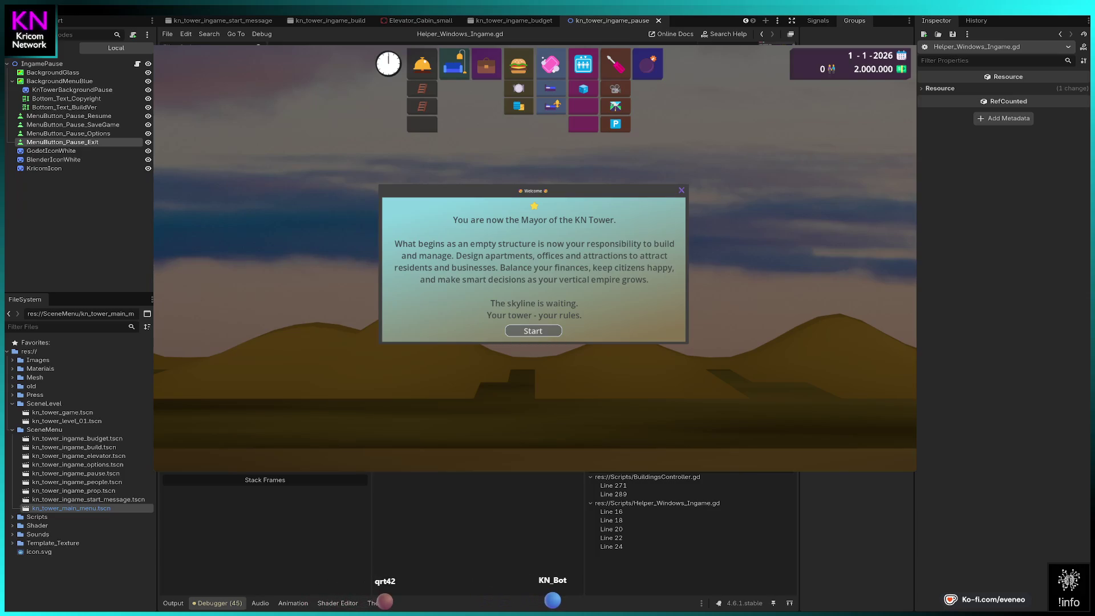
left_click(533, 331)
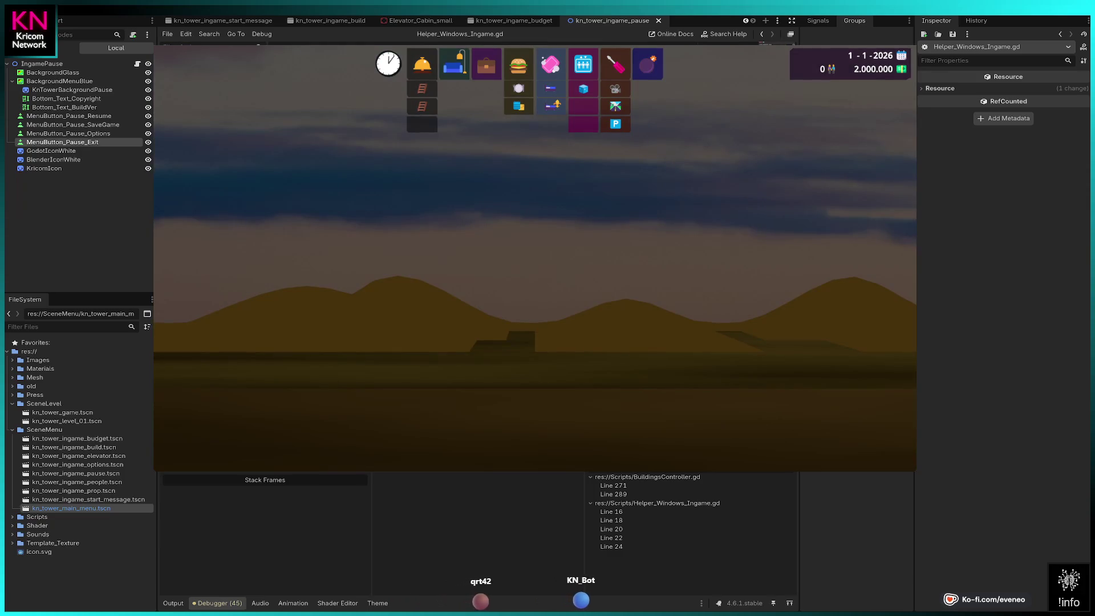
key("Escape")
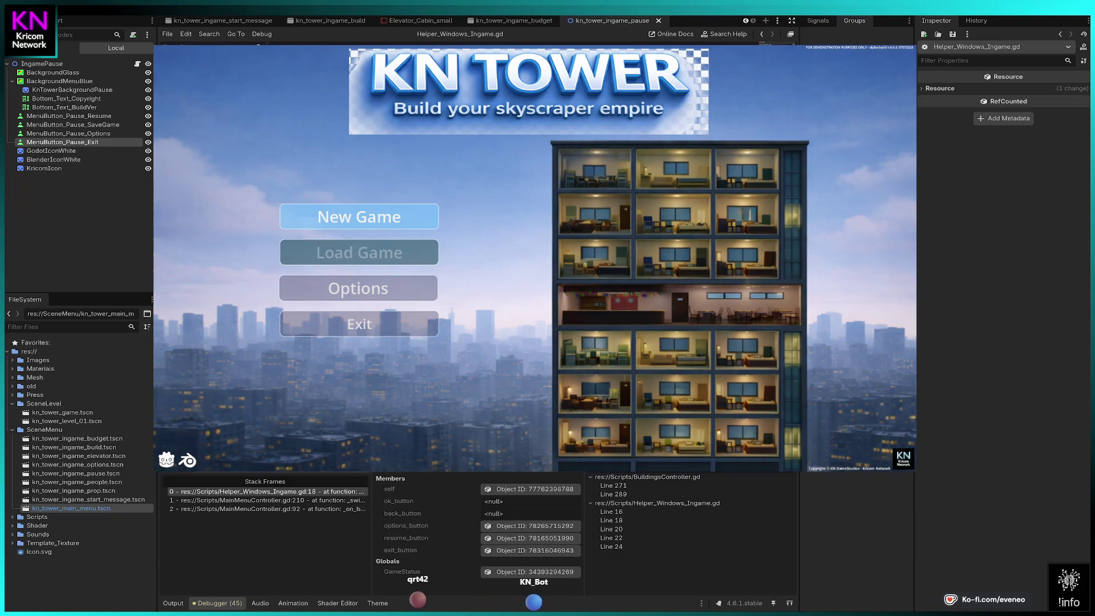
- Continue past two breakpoints, open and close the pause menu, then stop the game
key("F12")
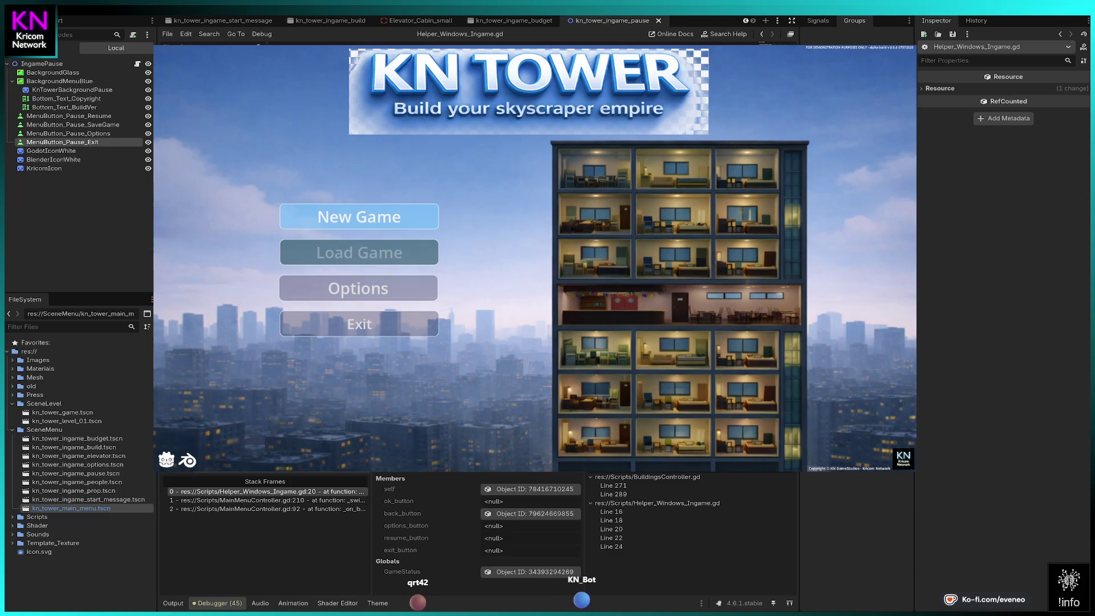
key("F12")
key("F12")
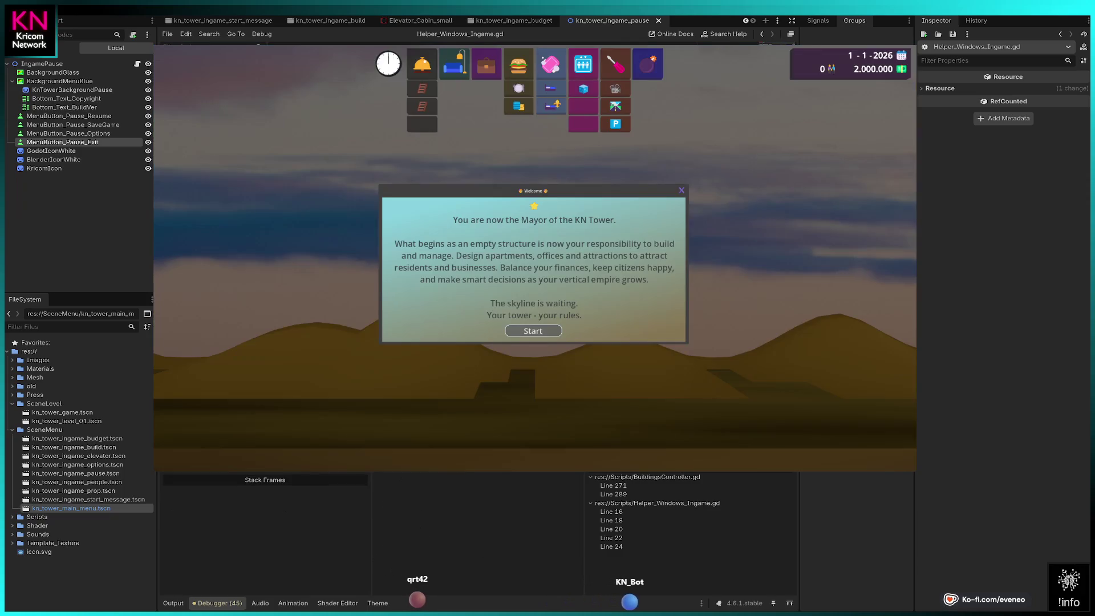
key("Escape")
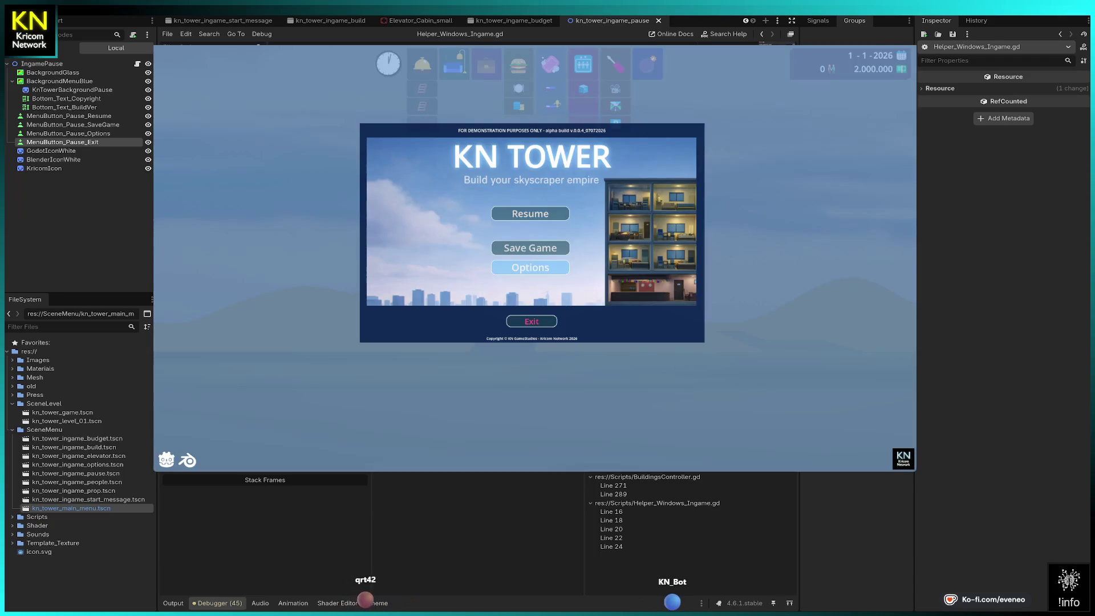
key("Escape")
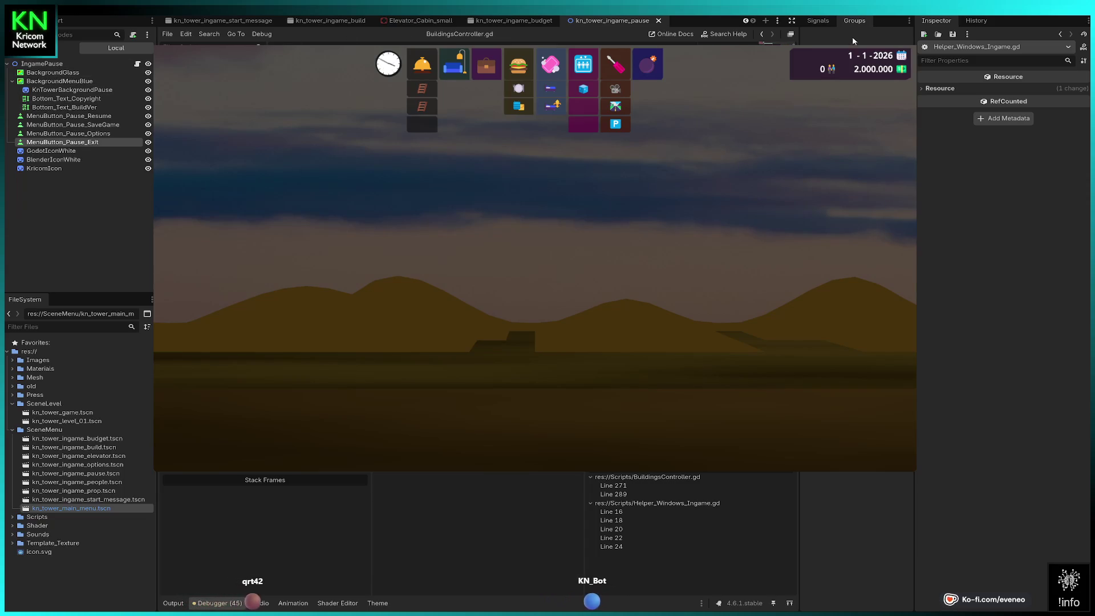
key("F8")
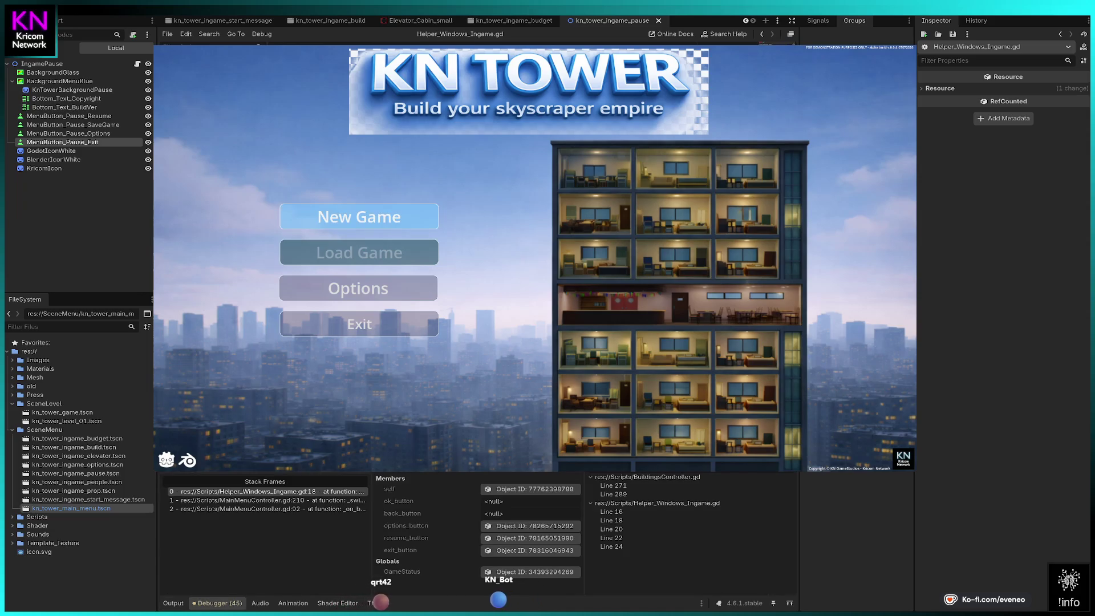
- Continue past two breakpoints, dismiss the Welcome message, and resume from the pause menu
key("F12")
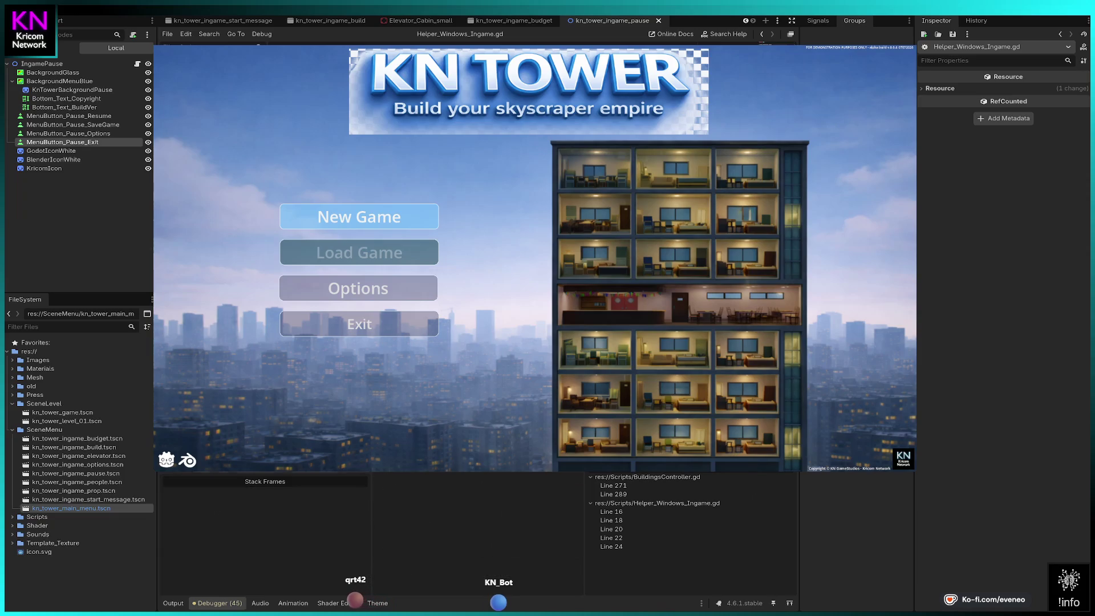
key("F12")
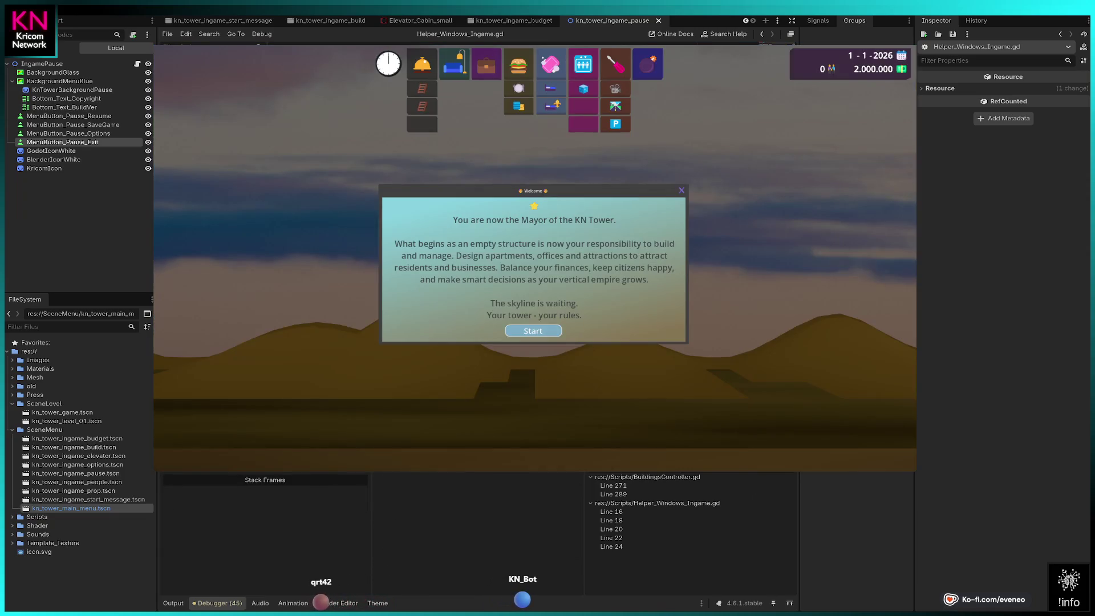
left_click(534, 331)
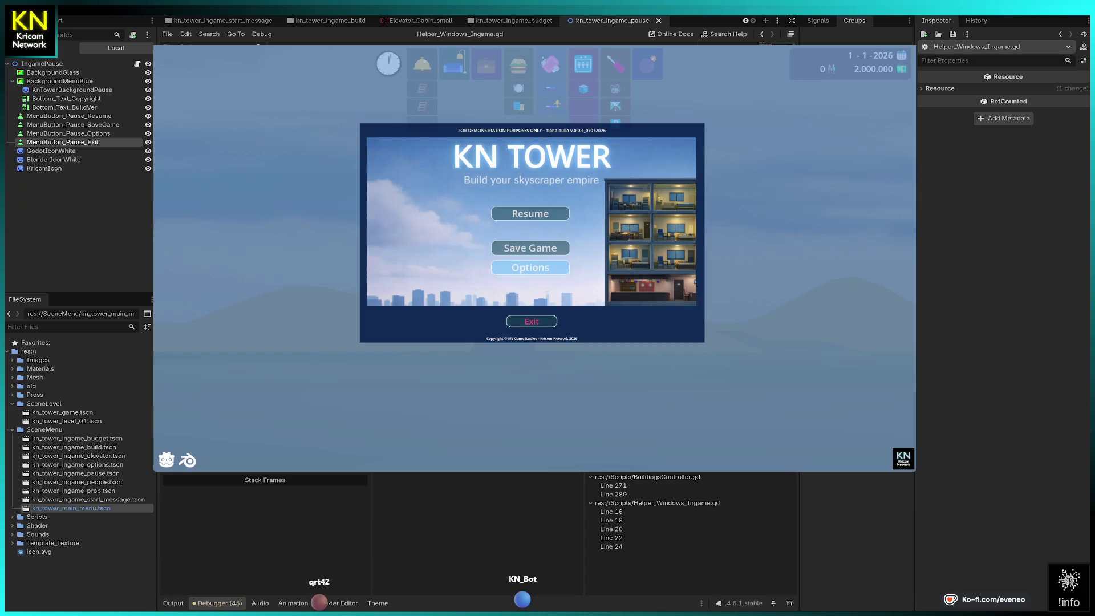
left_click(530, 213)
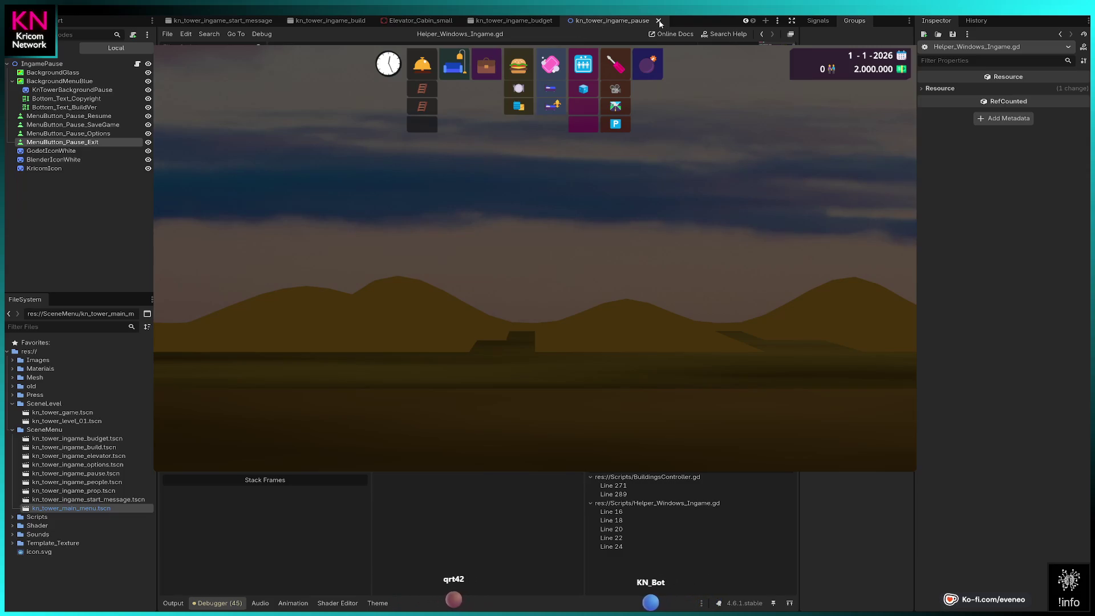
- Close the in-game pause and budget scene tabs, then open and close the IngameOptions scene
left_click(659, 21)
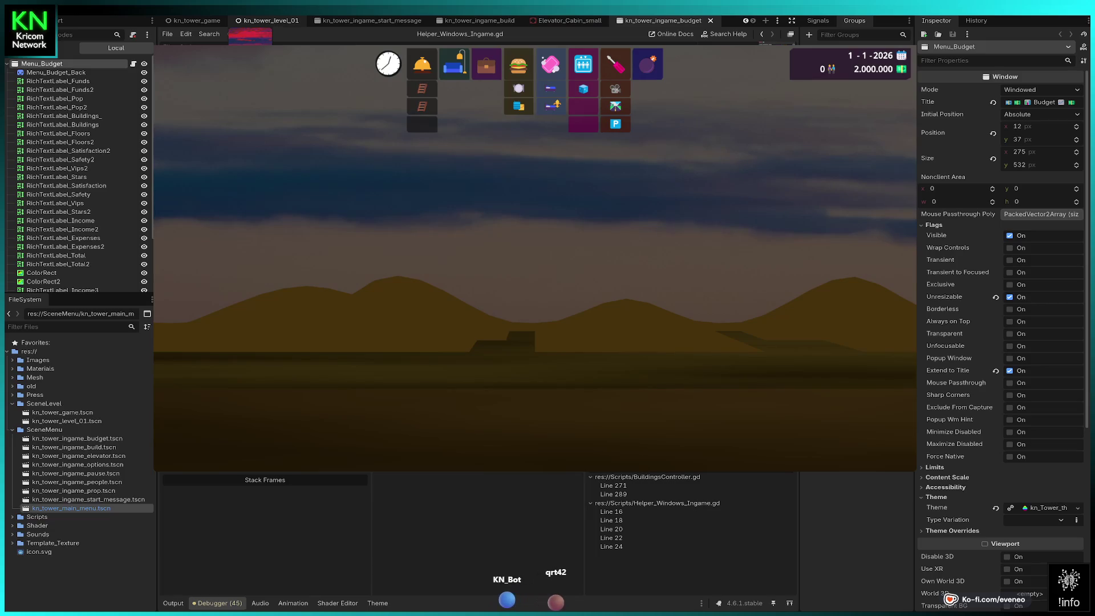
key("ctrl+shift+w")
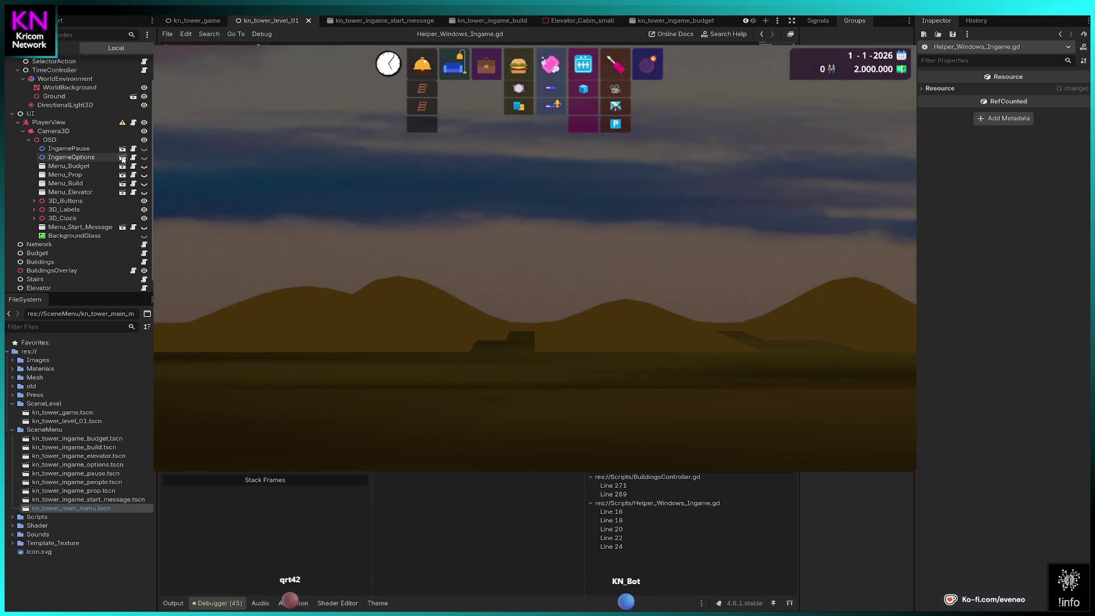
left_click(122, 158)
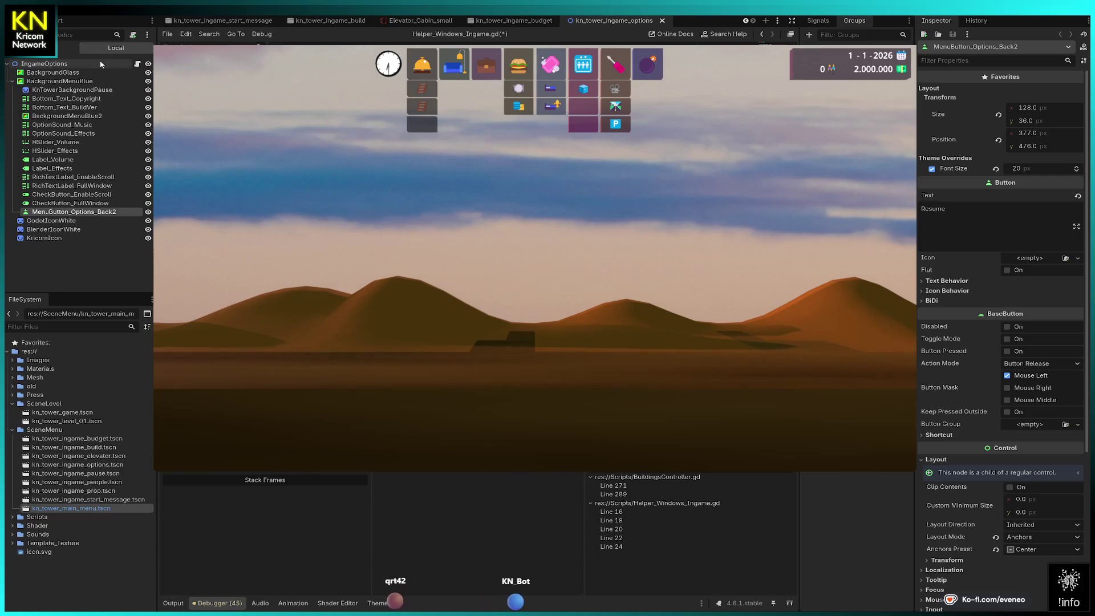
left_click(662, 21)
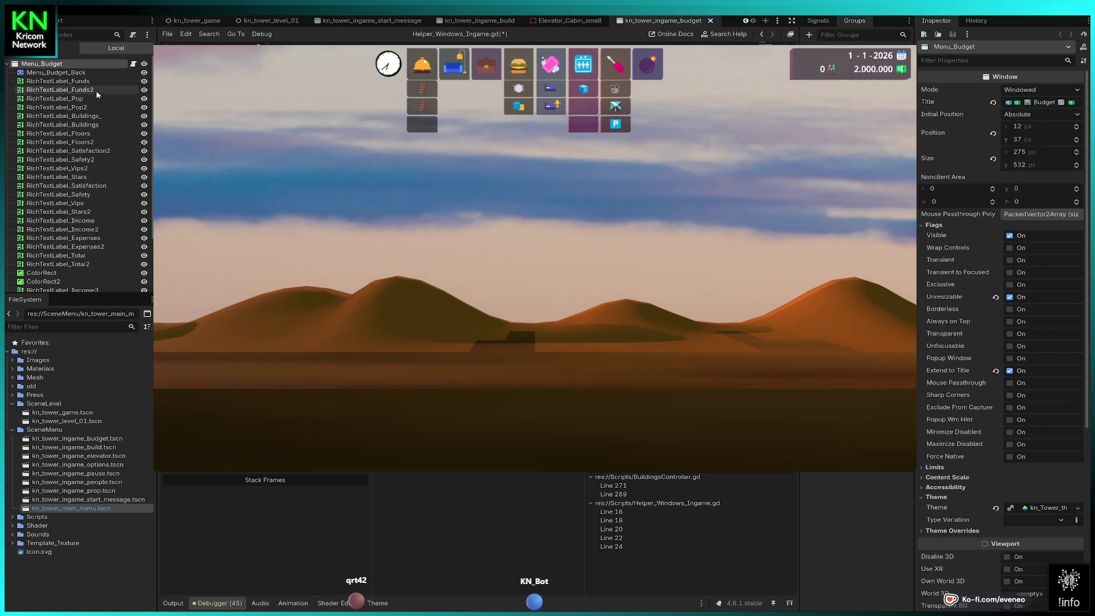
- Close the budget, Elevator_Cabin_small, build and start-message tabs, then open IngamePause's script
left_click(710, 21)
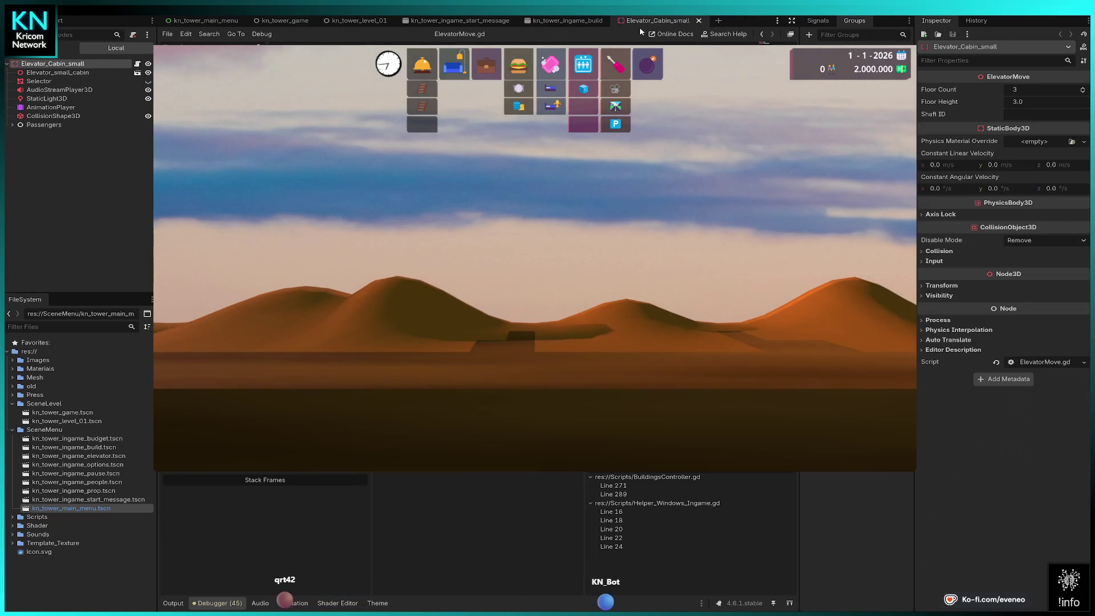
left_click(697, 21)
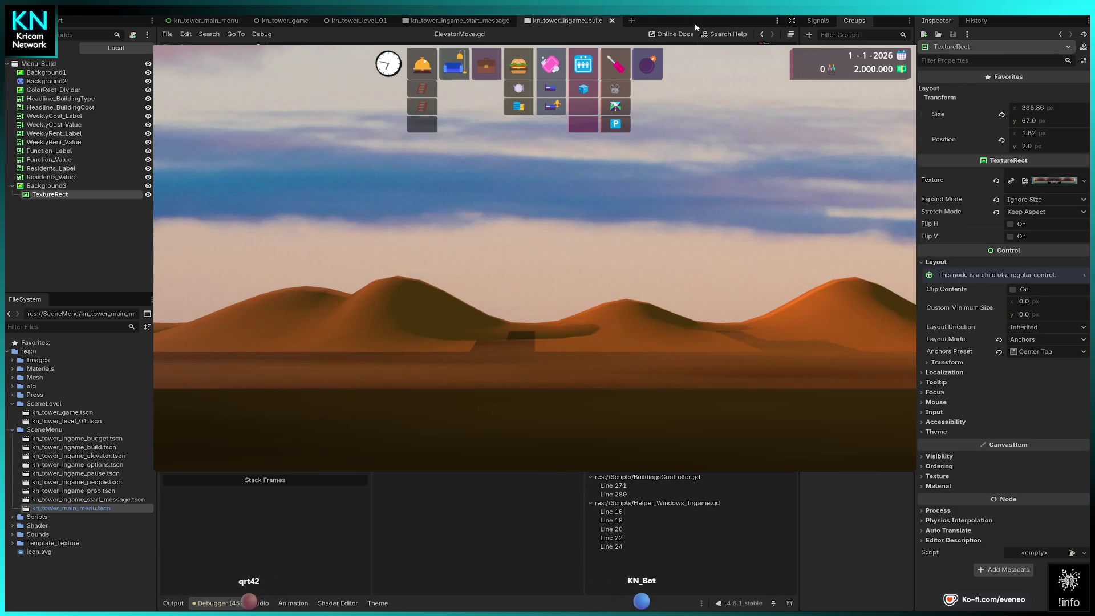
left_click(615, 21)
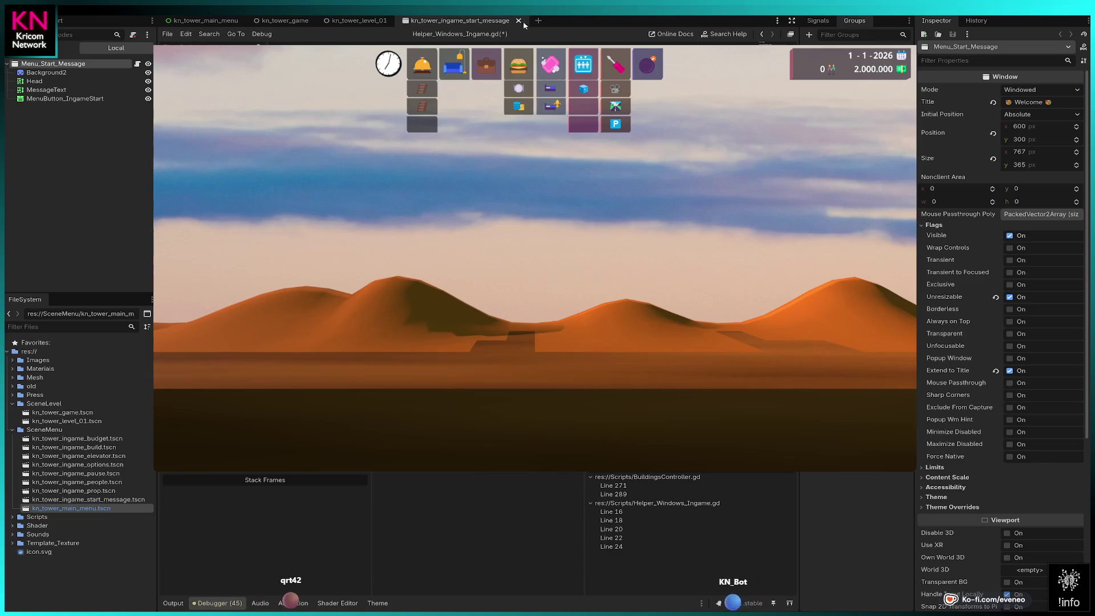
left_click(358, 22)
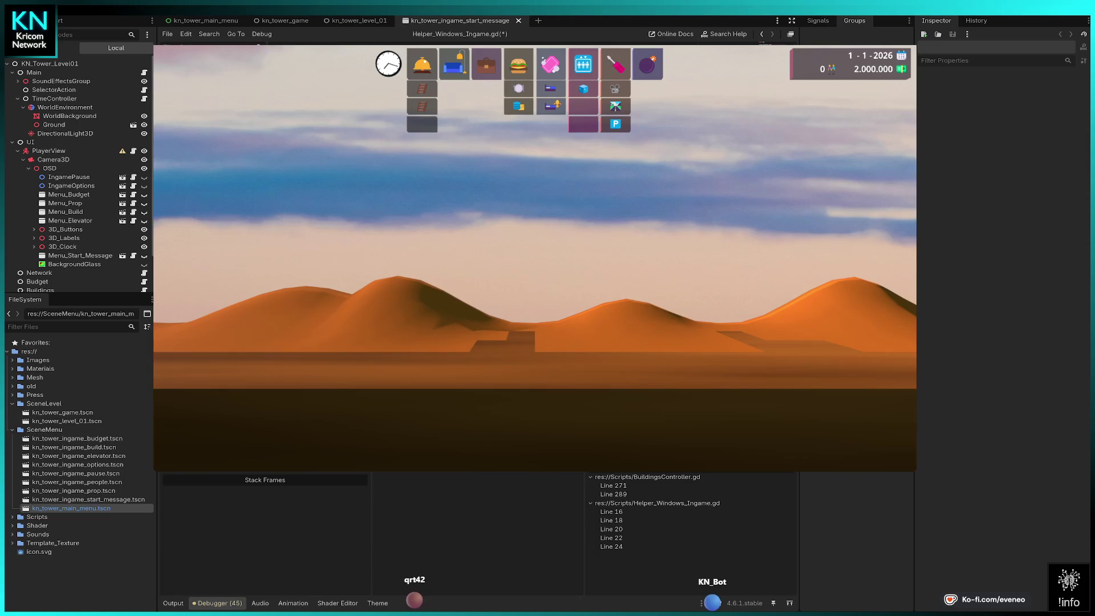
key("ctrl+shift+w")
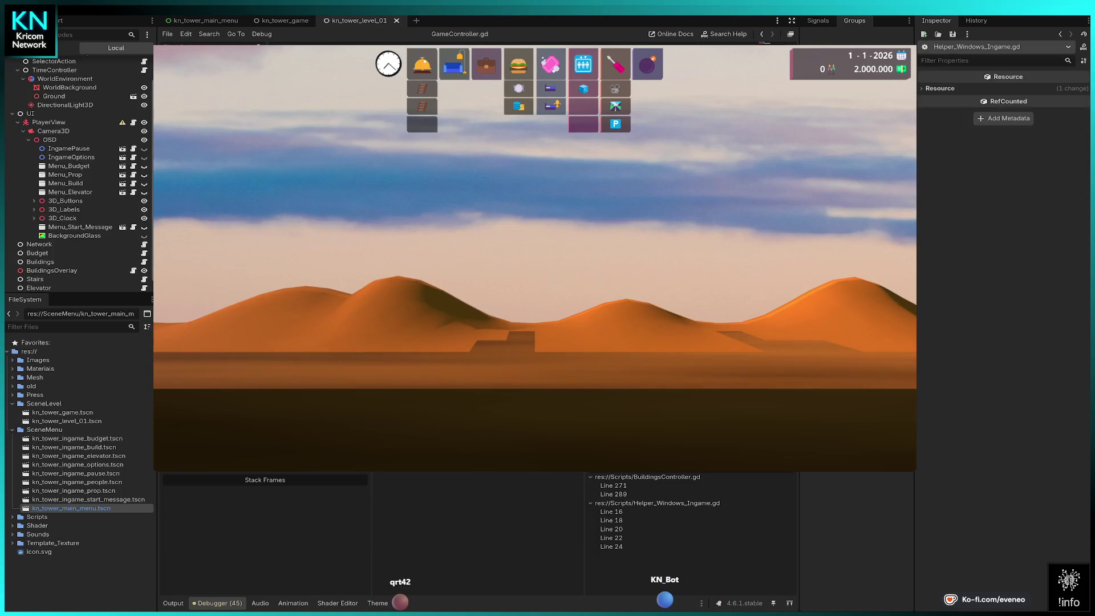
left_click(134, 149)
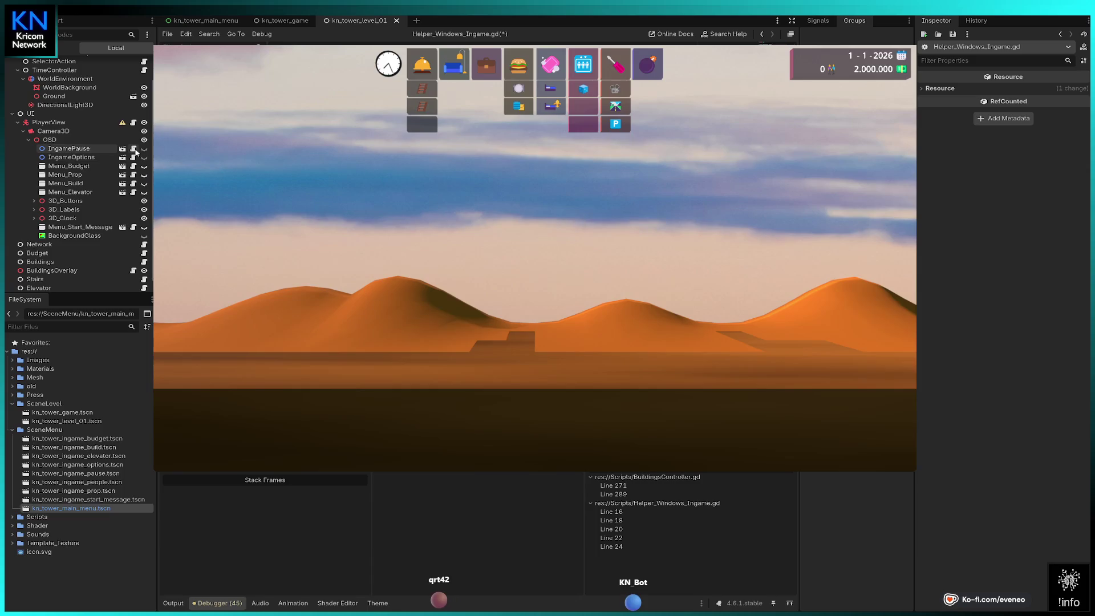
- Rename the IngamePause scene's MenuButton_Pause_Exit node to MenuButton_Pause_Exit1, then relaunch with F5
left_click(124, 149)
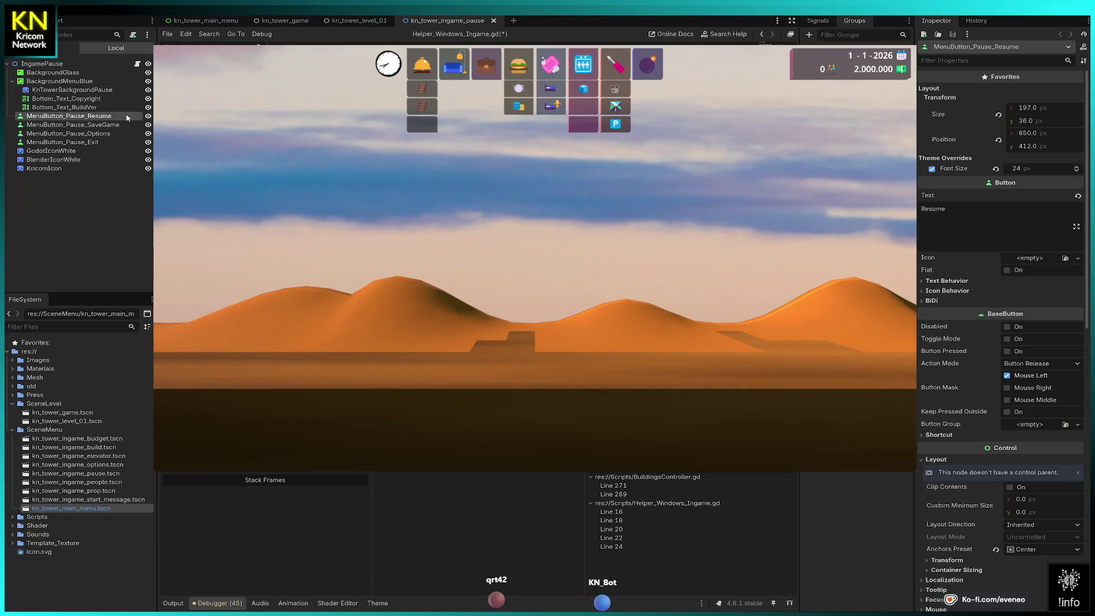
left_click(100, 144)
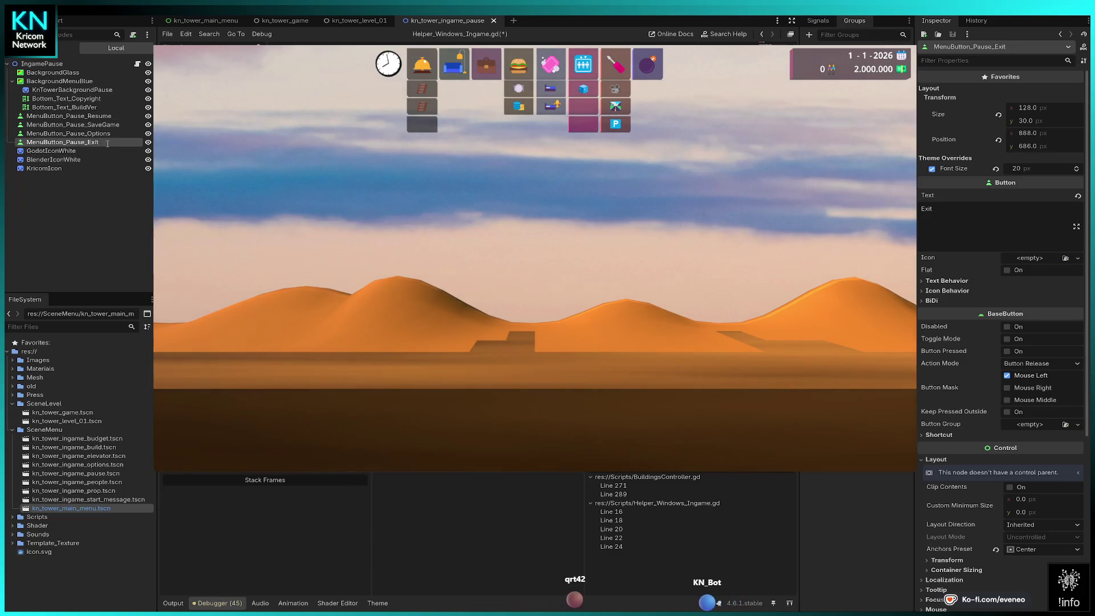
key("F2")
type("1")
key("Return")
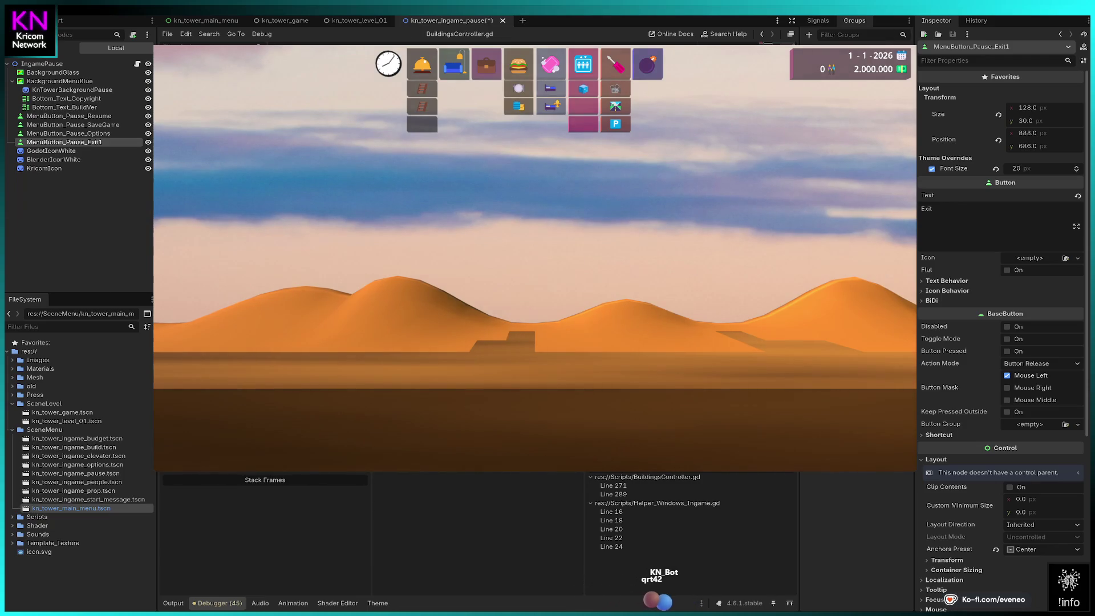
key("F5")
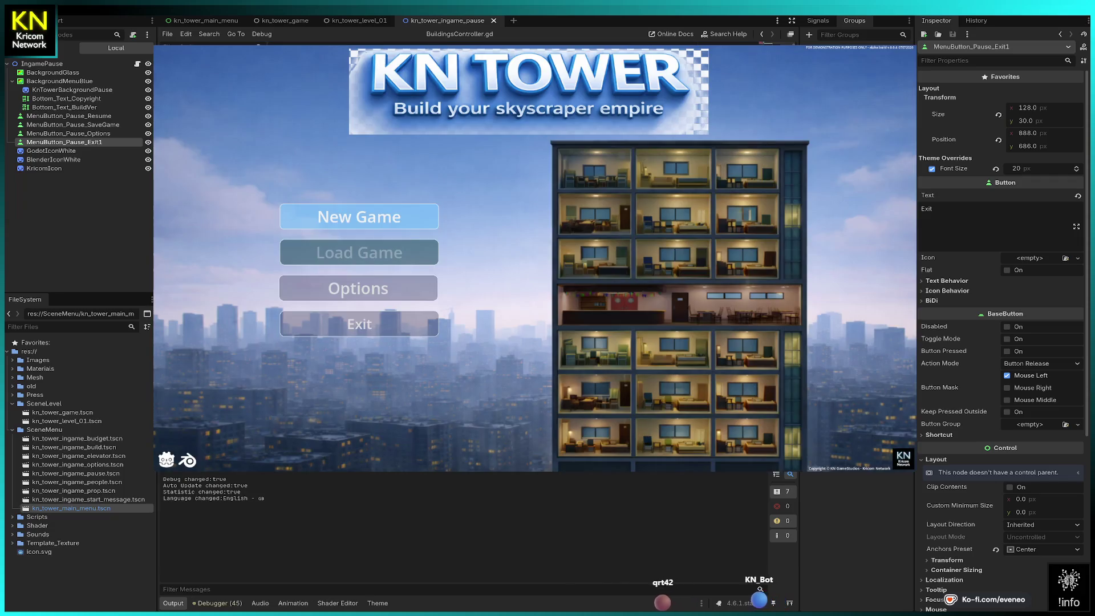
- Start a New Game, pass two breakpoints, arrow focus down through Options and Exit, then resume
left_click(358, 217)
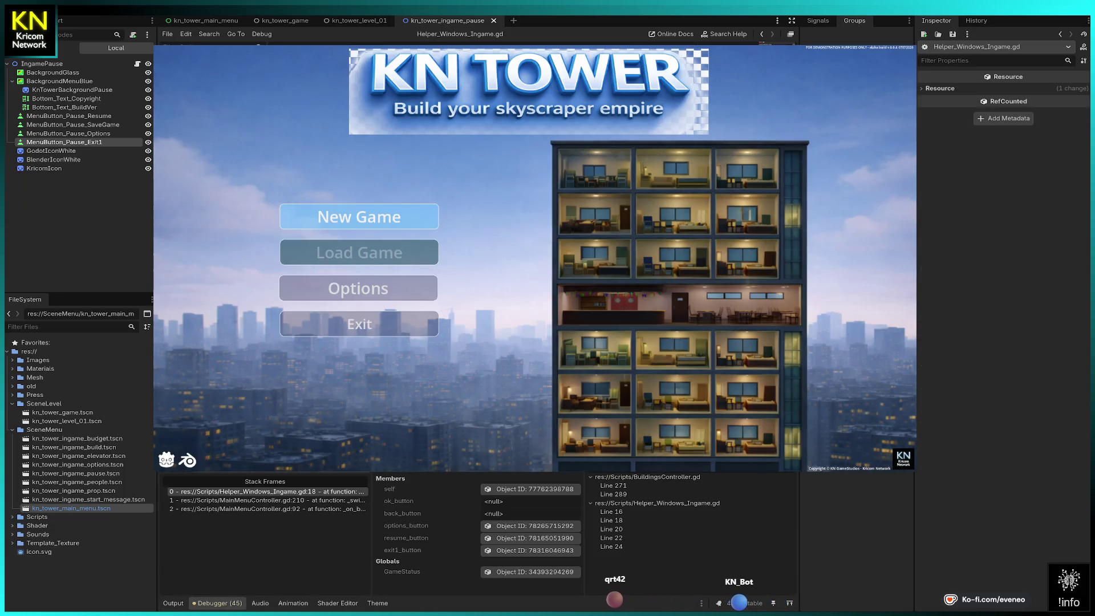
key("F12")
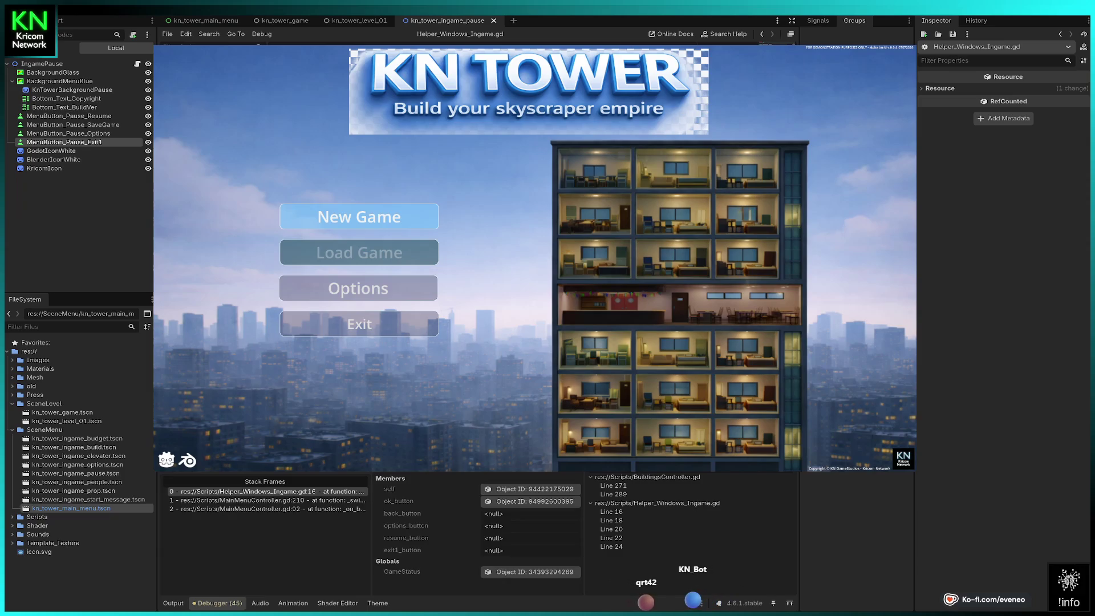
key("F12")
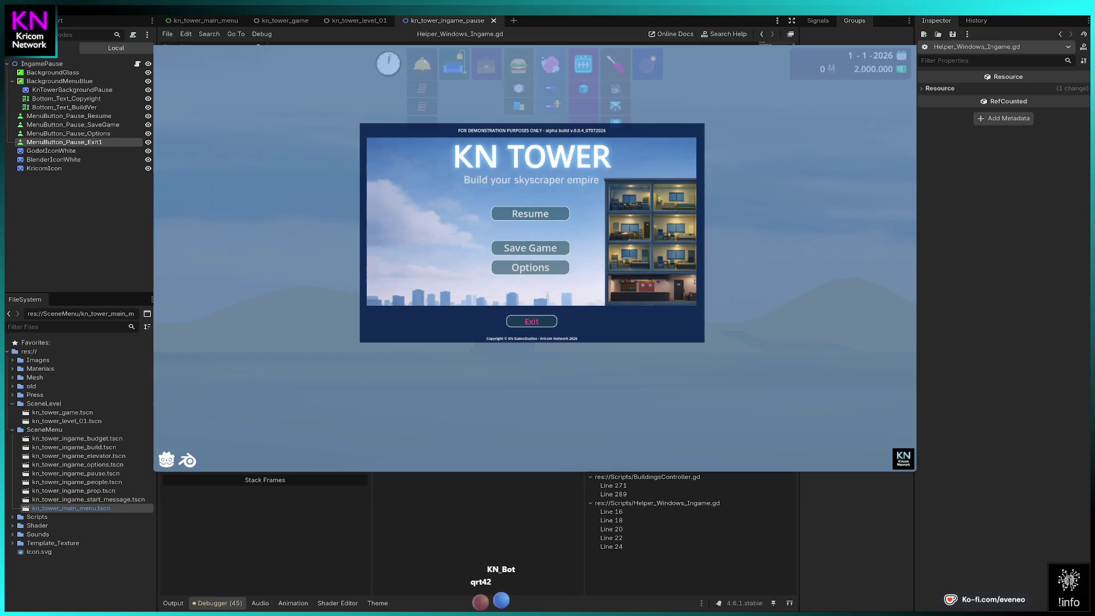
key("Down")
key("Down")
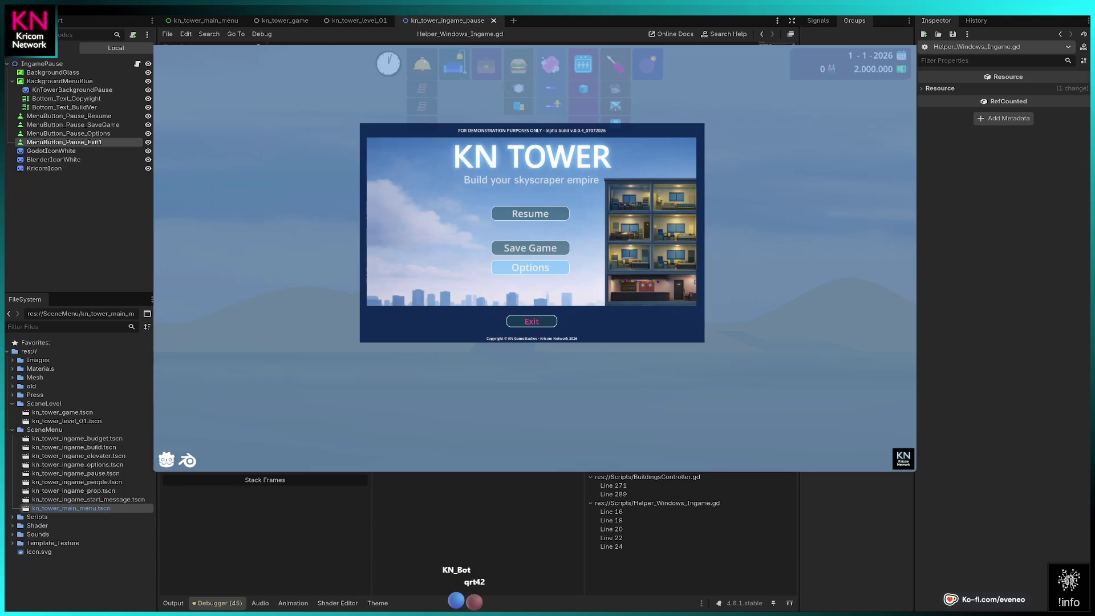
key("Down")
key("Down")
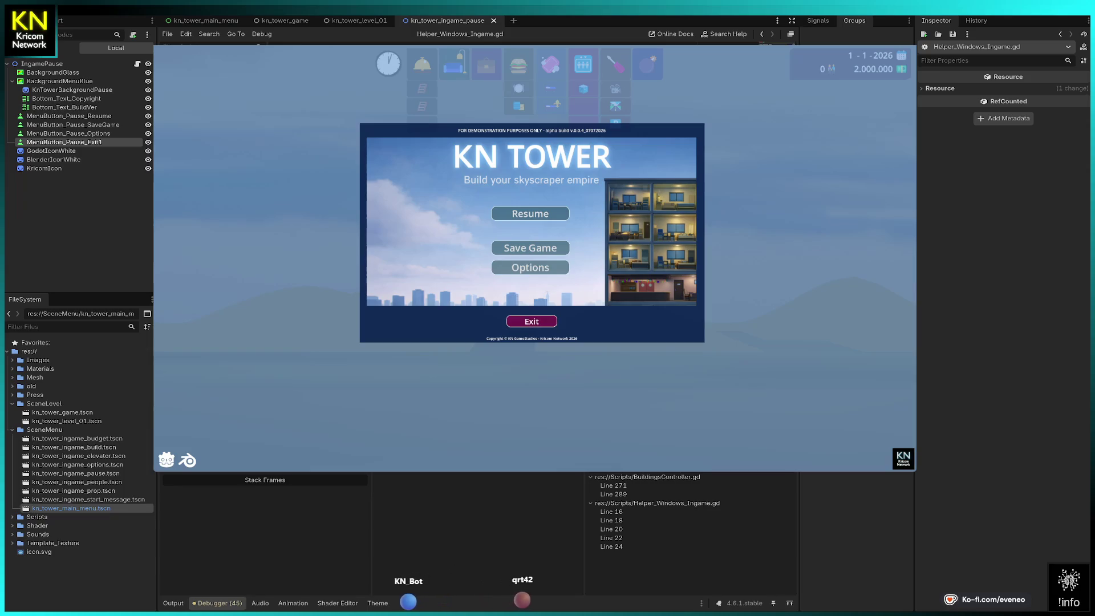
key("Down")
key("Return")
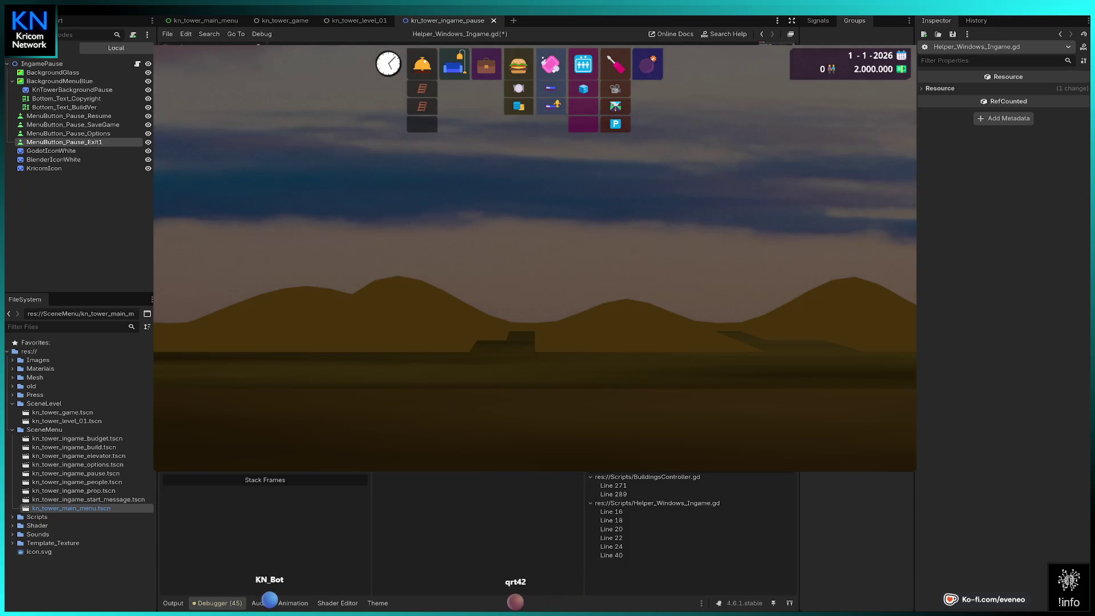
- Stop and relaunch KN Tower, stepping past the breakpoints into the tower level
key("F8")
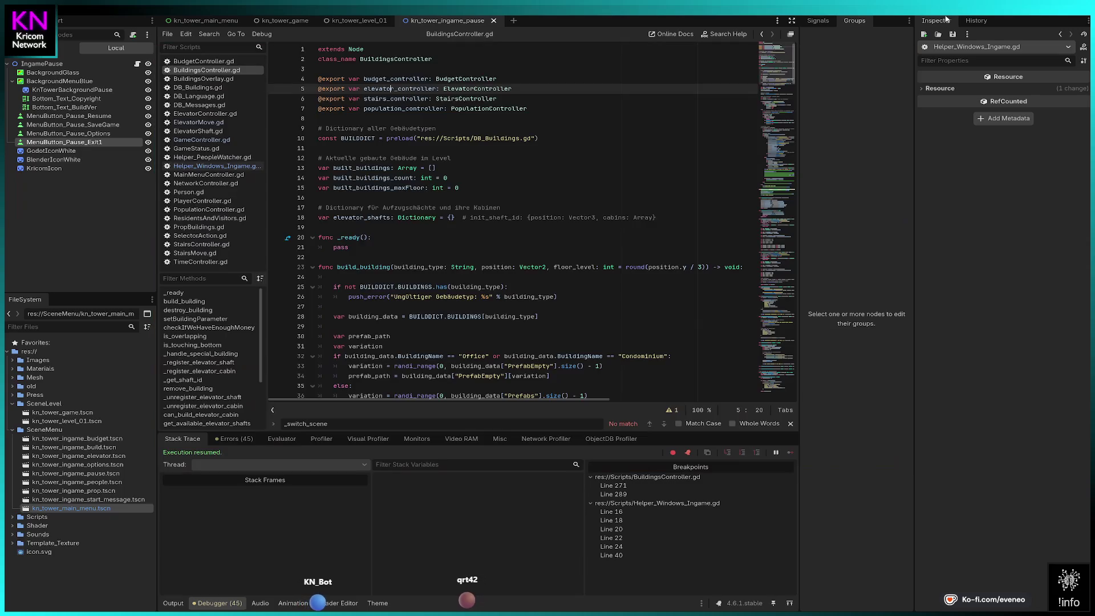
key("F5")
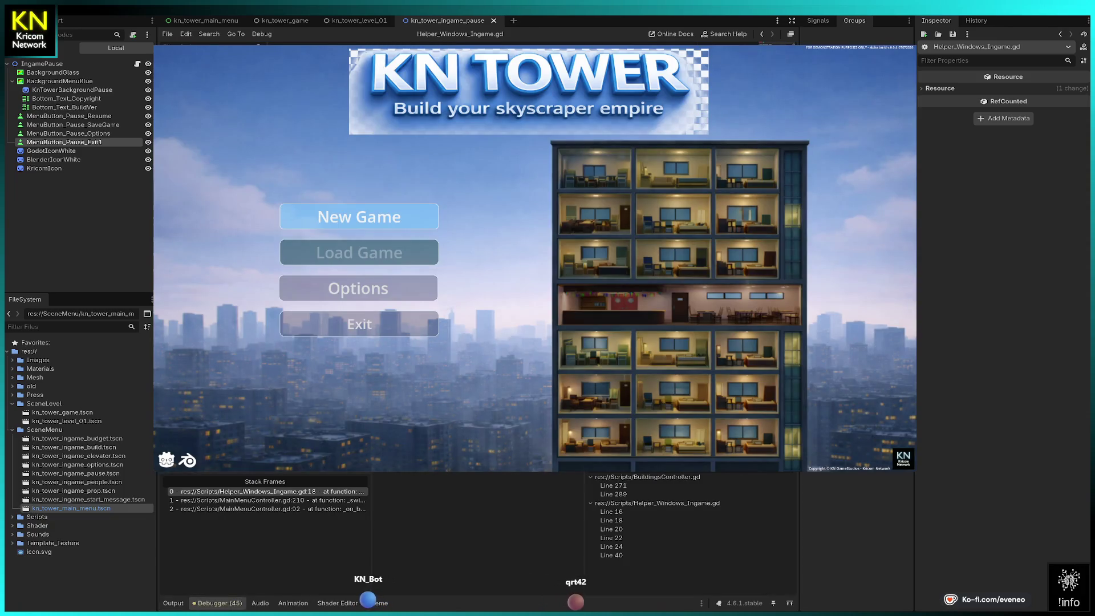
key("F10")
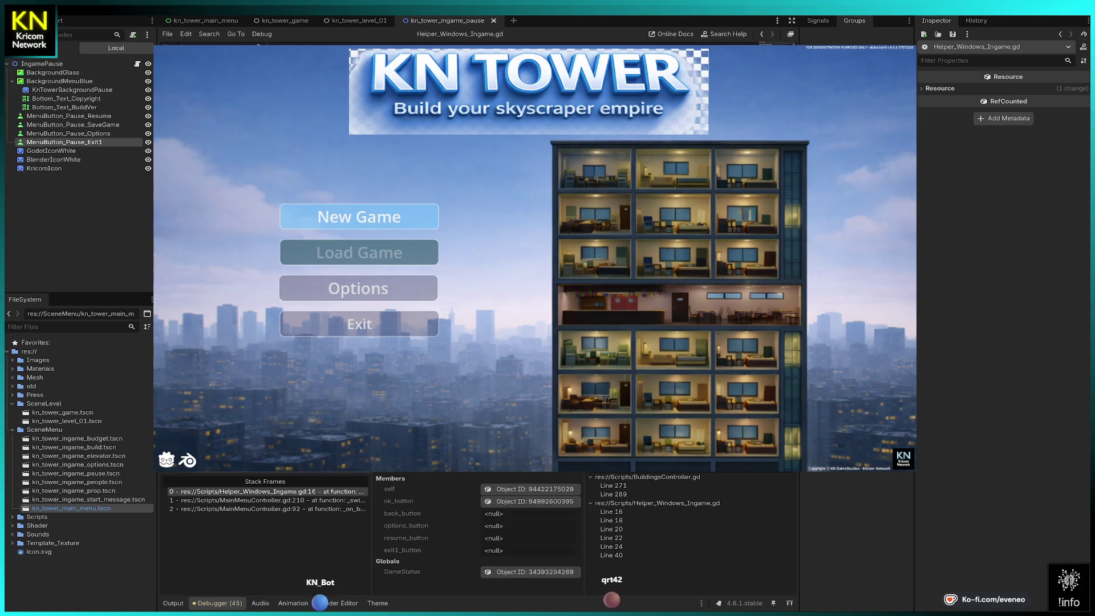
key("F12")
- Dismiss the welcome message, pause, move focus down to Exit, then select MenuButton_Pause_Options
key("Escape")
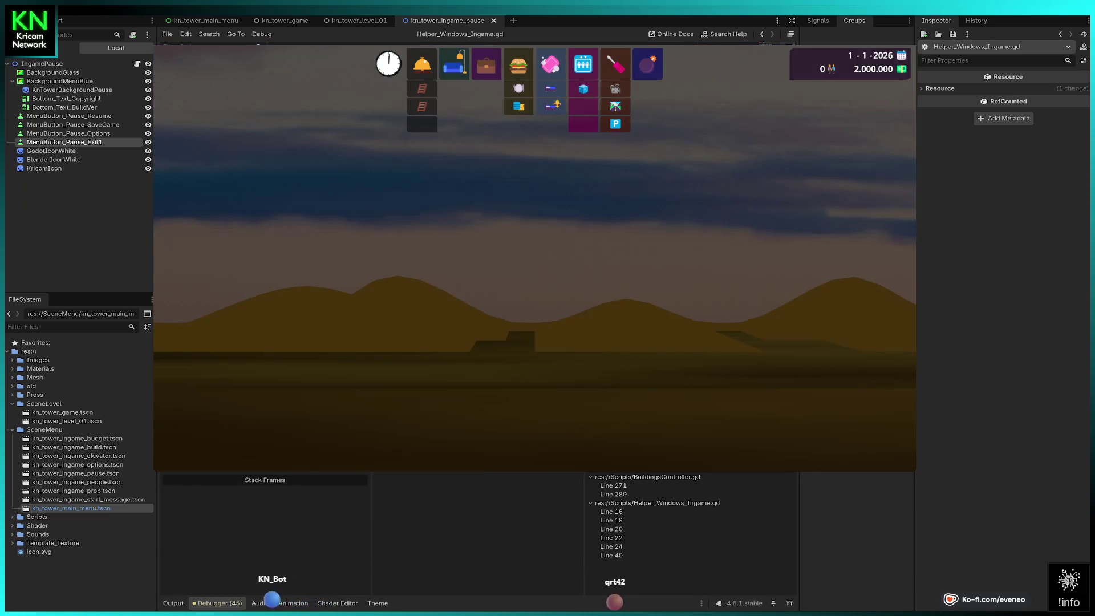
key("Escape")
key("Return")
key("Escape")
key("Down")
key("Down")
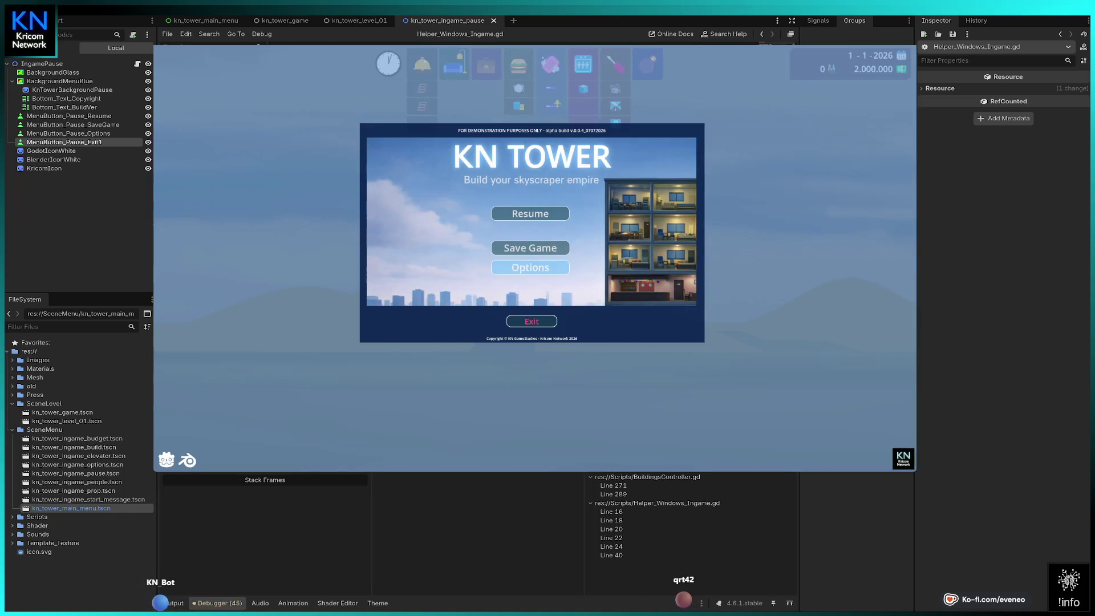
key("Down")
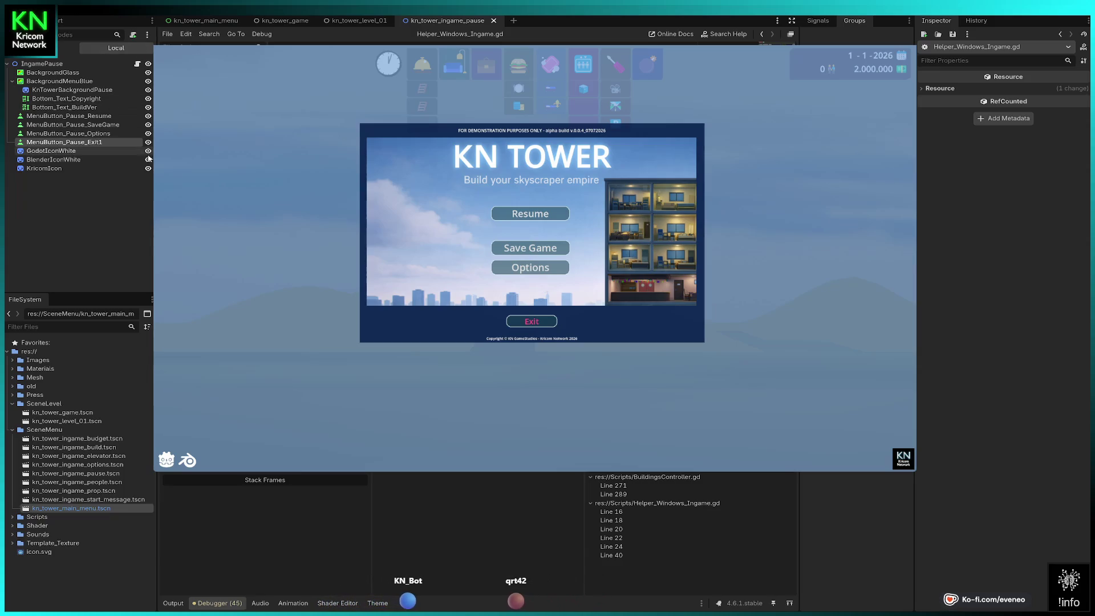
left_click(86, 133)
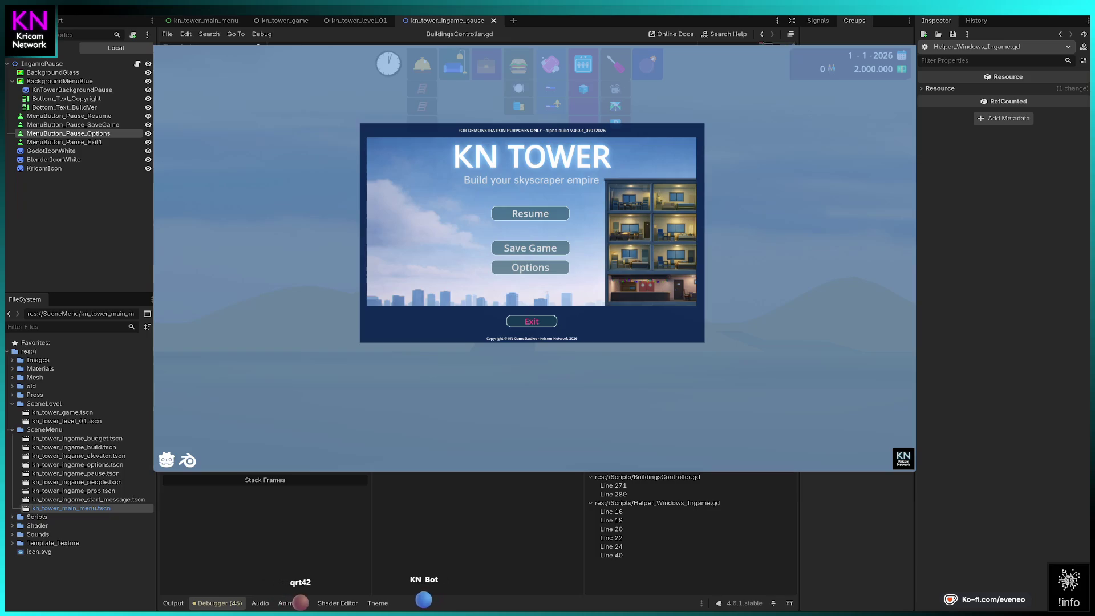
- Stop and rerun the project, start a New Game, pass the breakpoints, and dismiss the welcome message
key("F8")
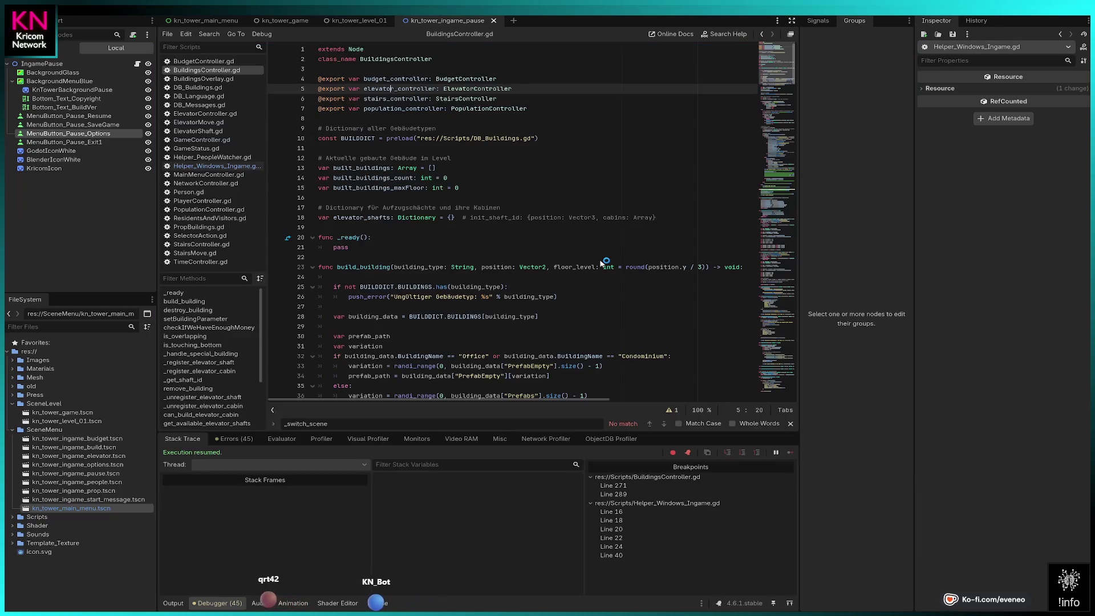
key("F5")
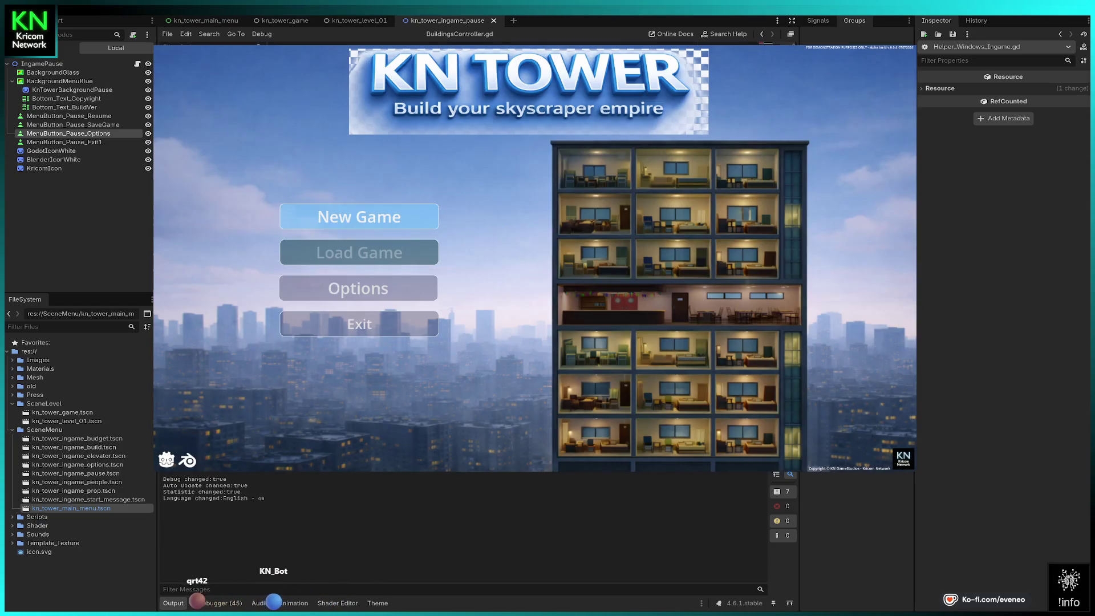
left_click(359, 217)
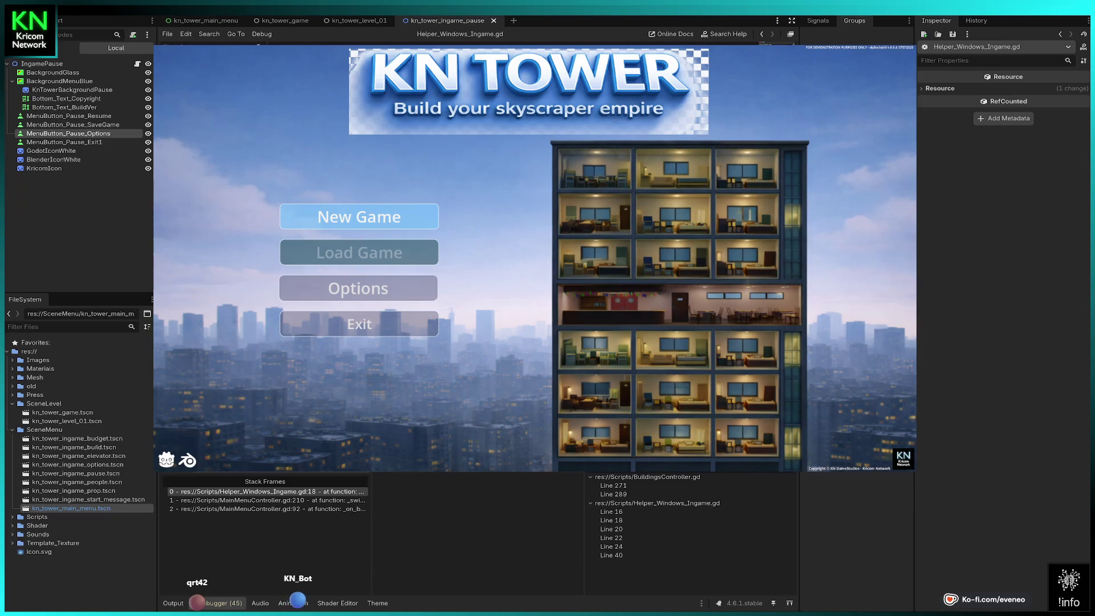
key("F12")
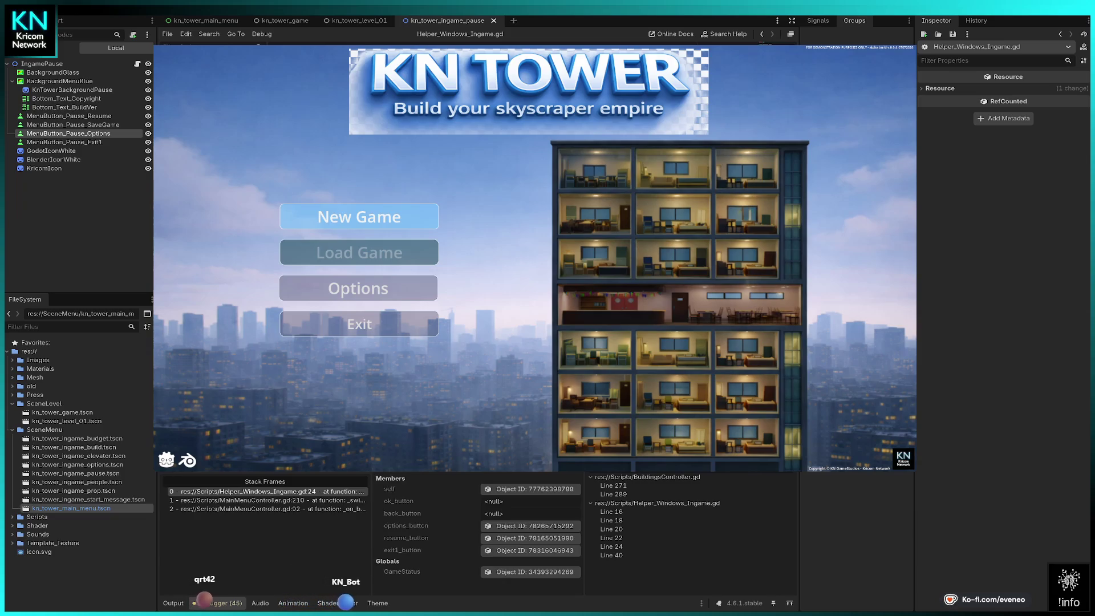
key("F12")
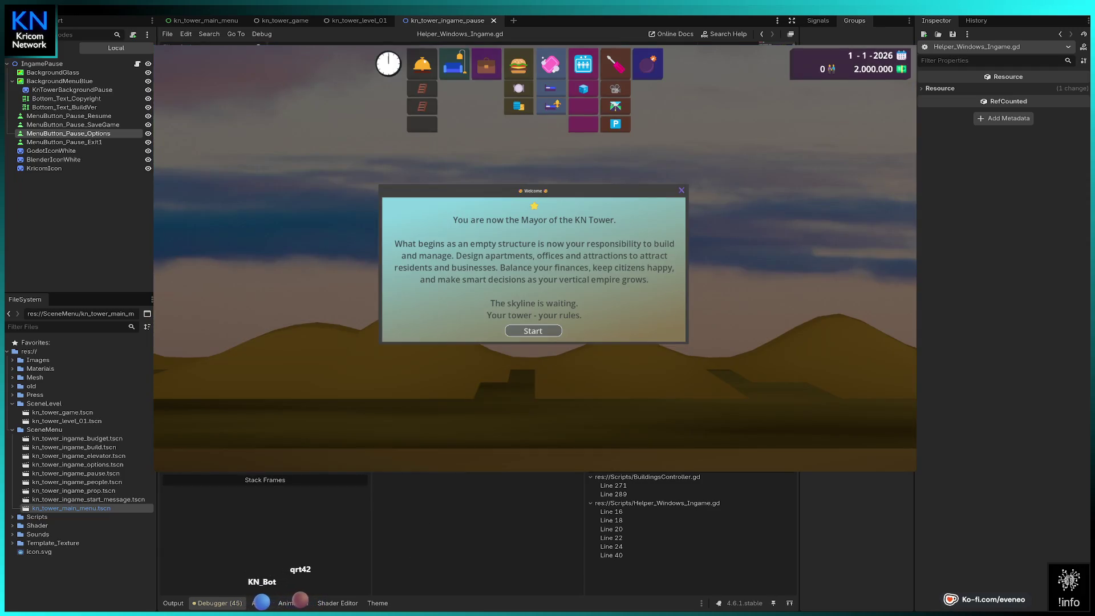
key("Return")
- Open the pause menu's Options panel, go Back, then Resume the game
key("Escape")
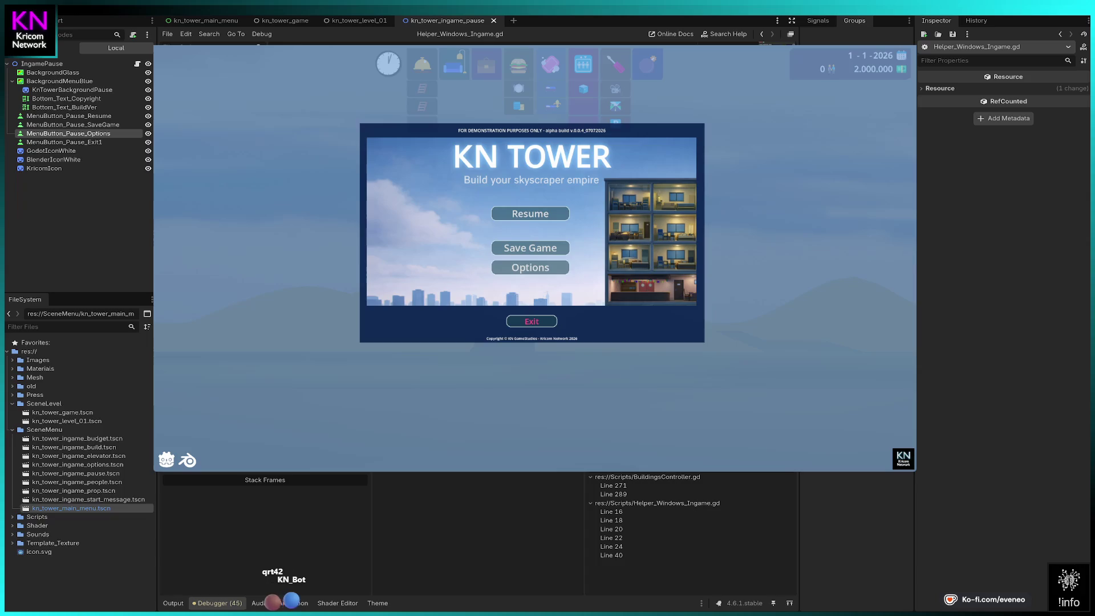
key("Return")
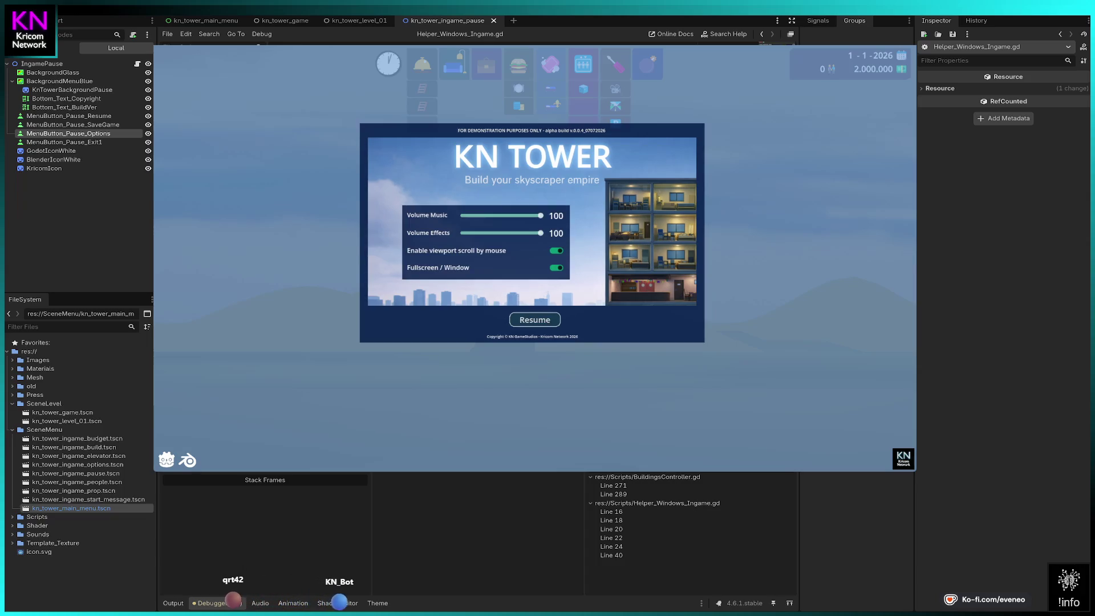
key("Return")
key("Up")
key("Up")
key("Return")
- Reopen the pause menu and activate Exit, halting at the Helper_Windows_Ingame.gd line 40 breakpoint
key("Escape")
key("Down")
key("Return")
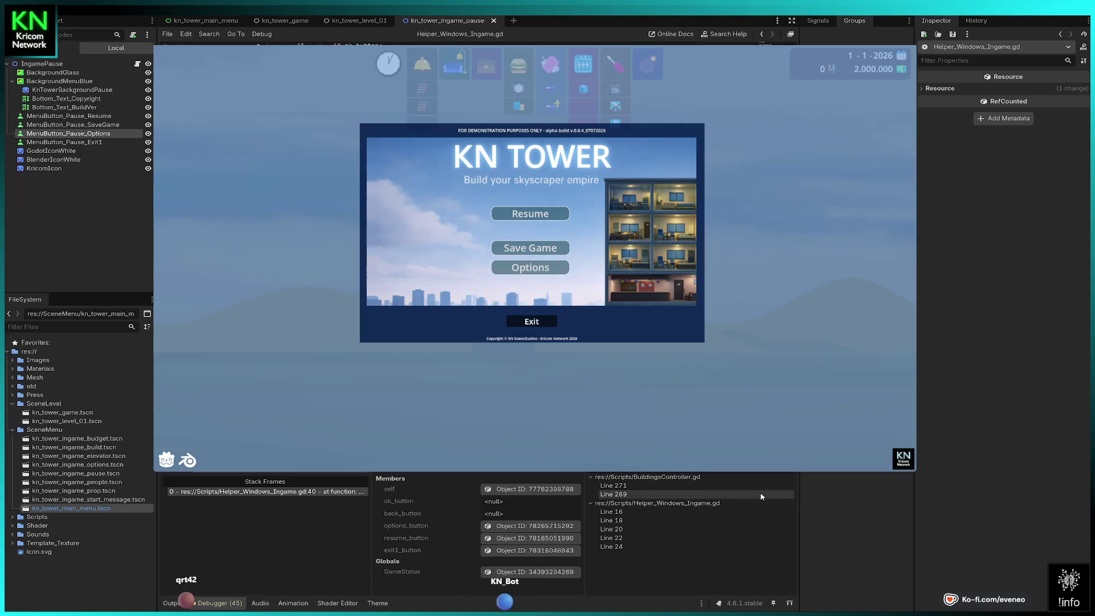
- Step the paused Exit handler to Helper_Windows_Ingame.gd line 44, then switch to the kn_tower_level_01 scene
key("F10")
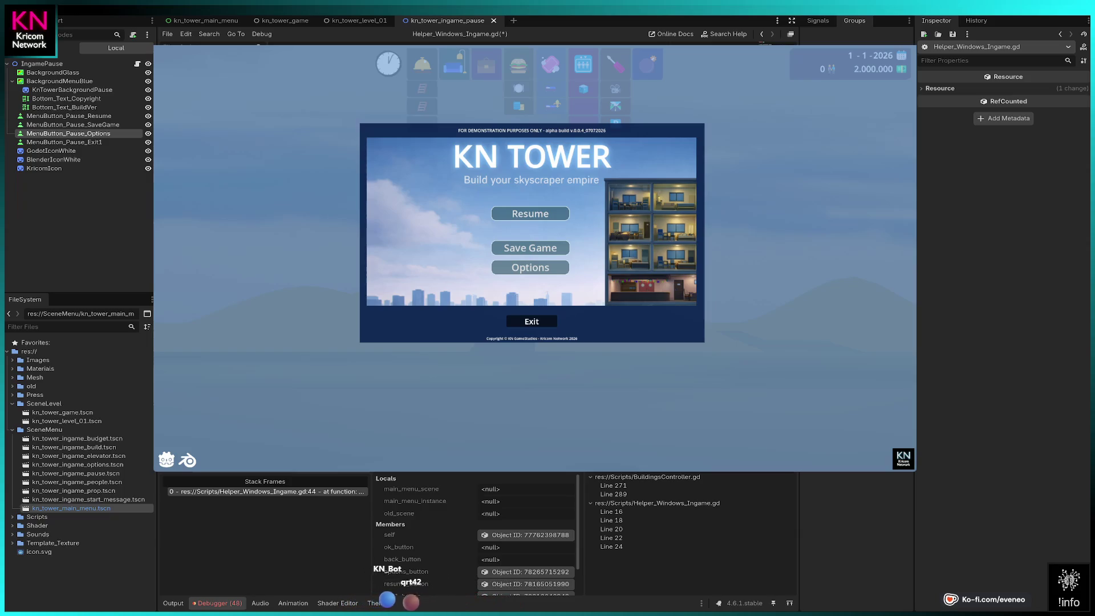
mouse_move(356, 20)
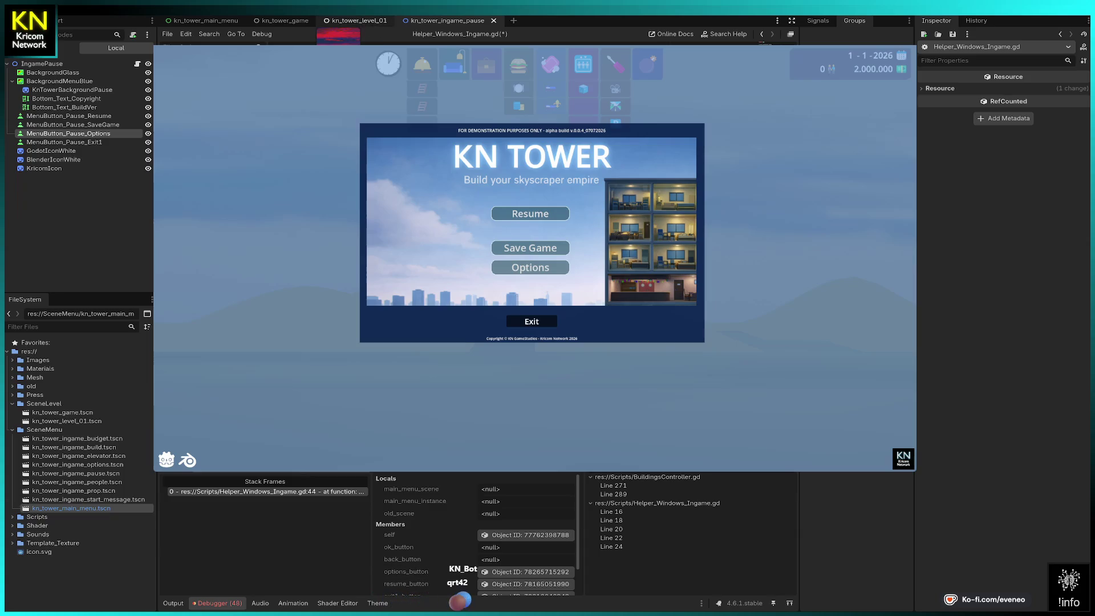
left_click(356, 20)
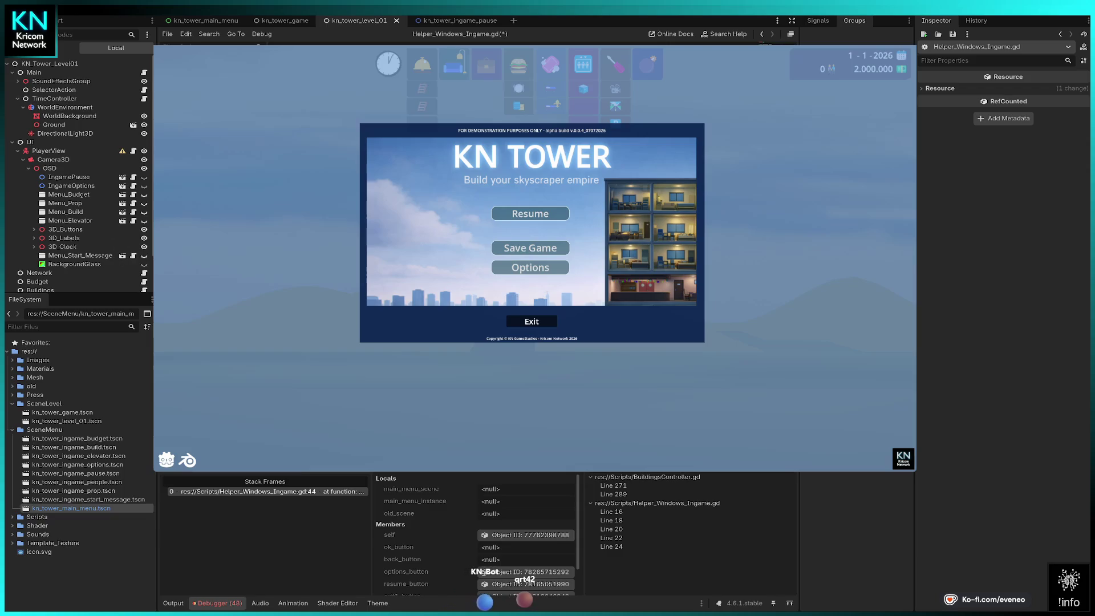
- Scroll the Scene dock and collapse the SceneMenu folder in the FileSystem dock
scroll(88, 149, "down", 2)
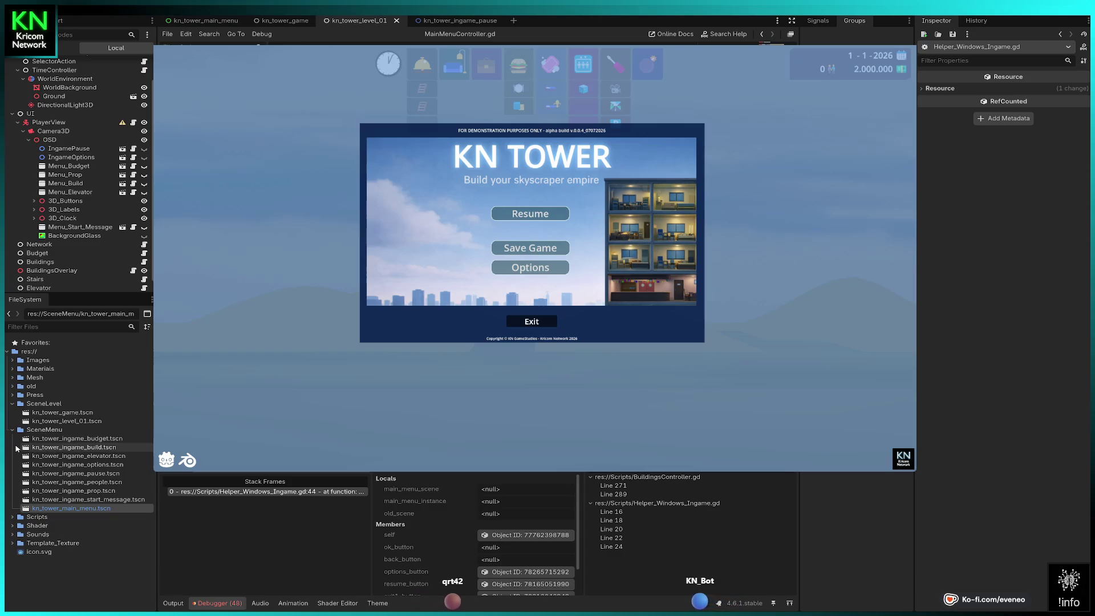
left_click(11, 432)
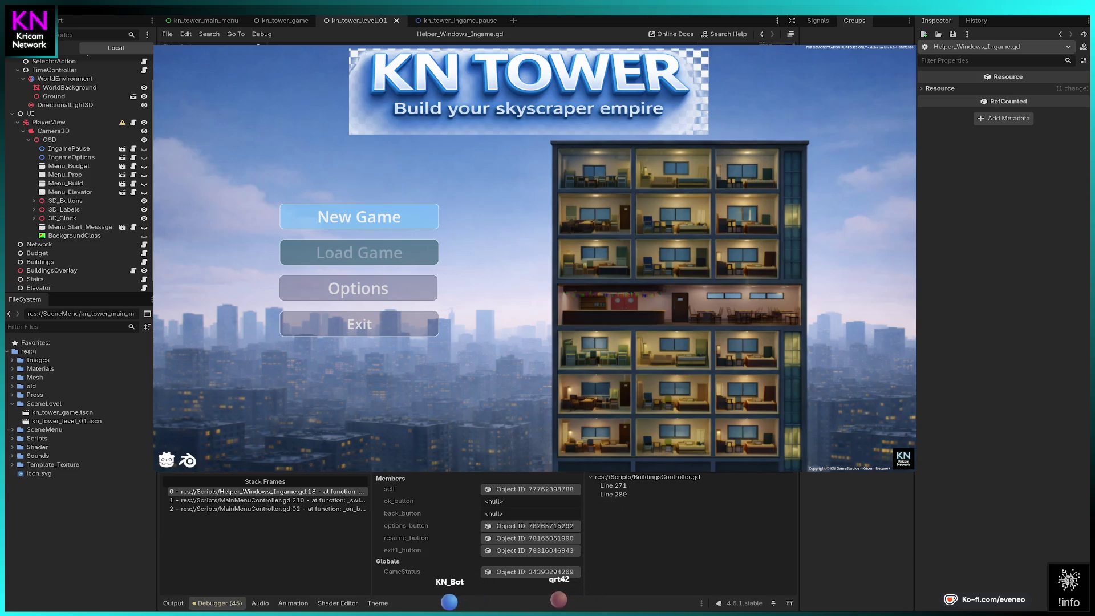
- Continue past the breakpoint, start playing, and open Options from the pause menu, then go Back
key("F12")
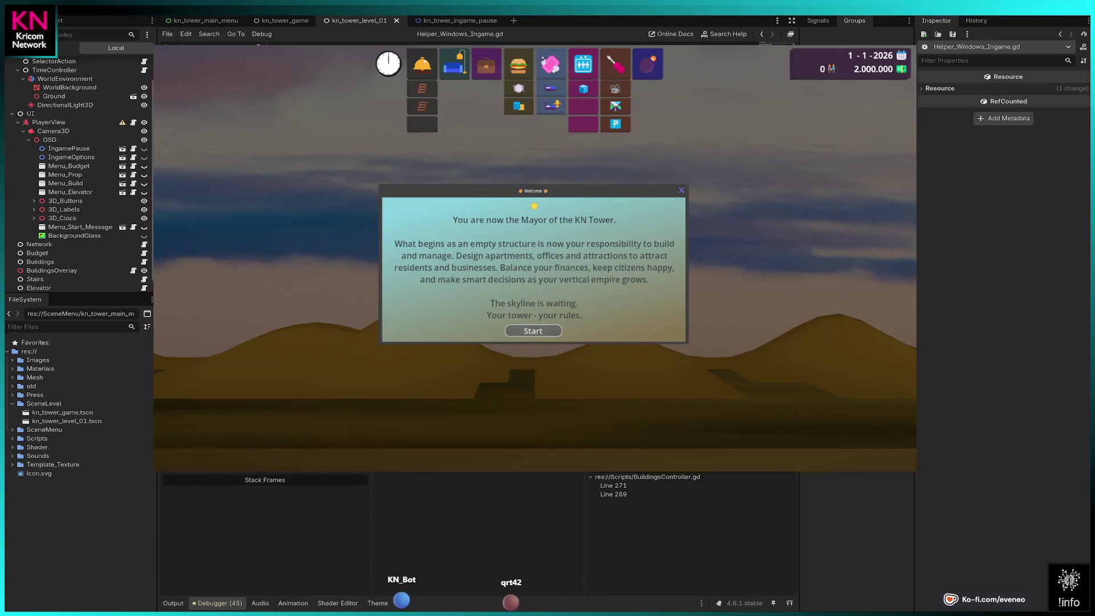
left_click(533, 331)
key("Escape")
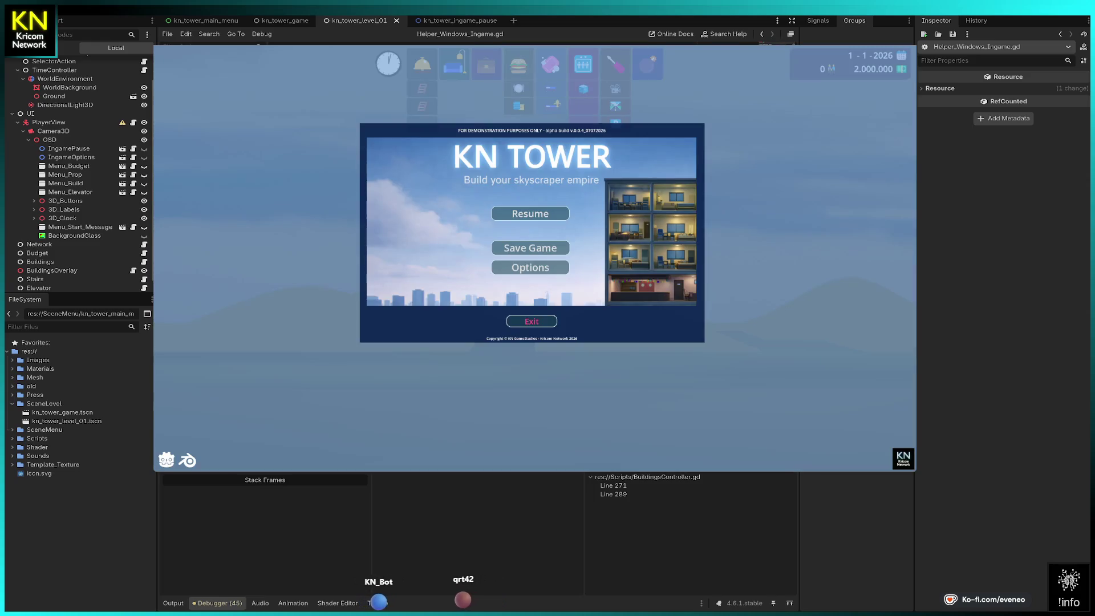
left_click(530, 268)
left_click(531, 319)
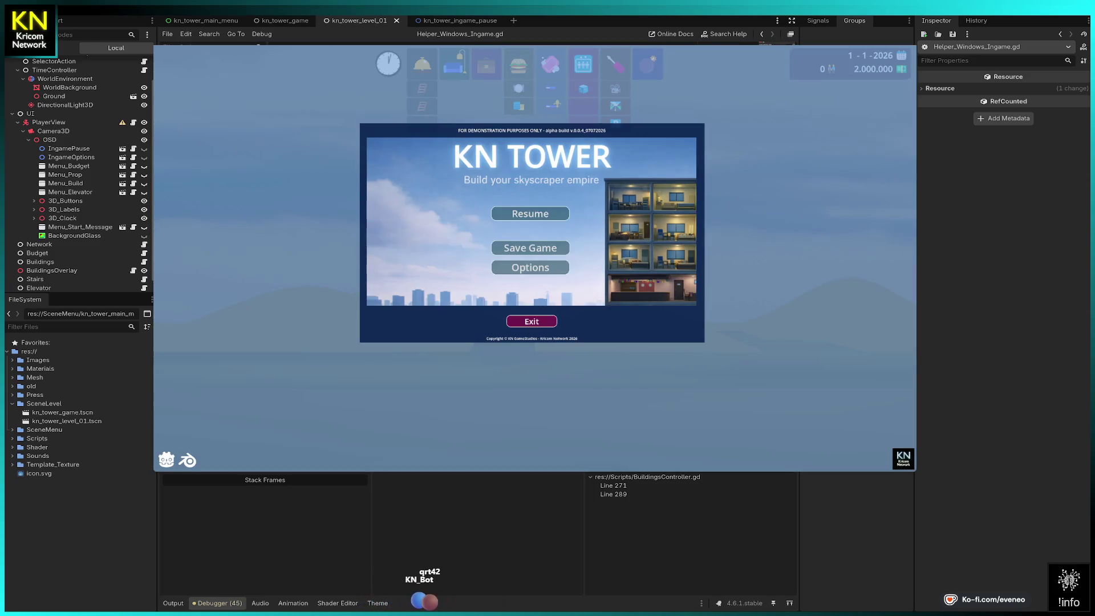
- Resume, pause again, exit to the main menu, and start a new game past the welcome message
left_click(531, 213)
key("Escape")
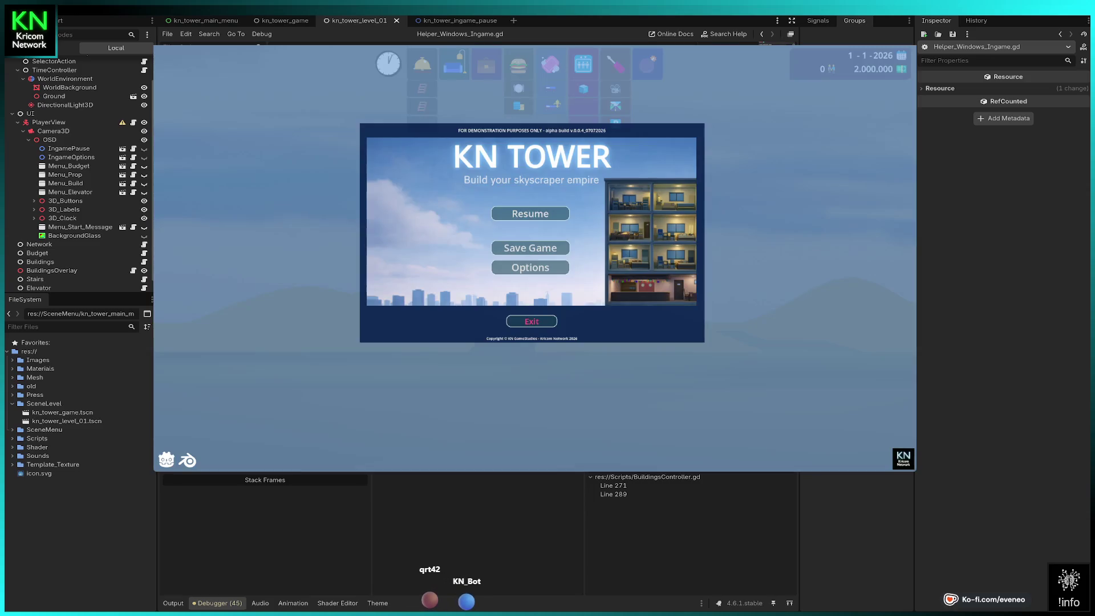
left_click(532, 321)
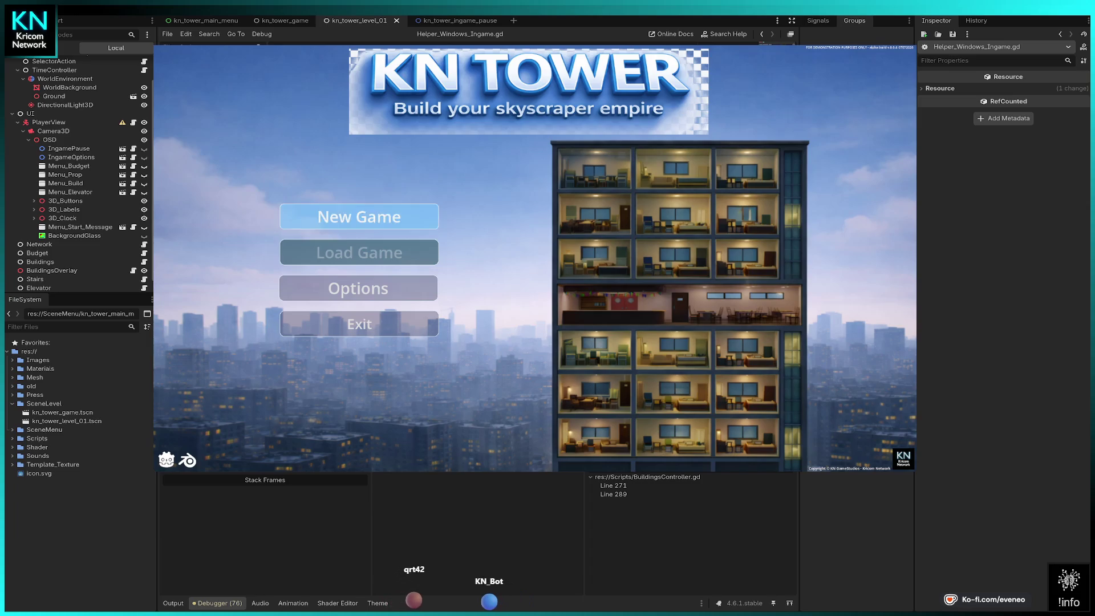
left_click(358, 217)
key("Return")
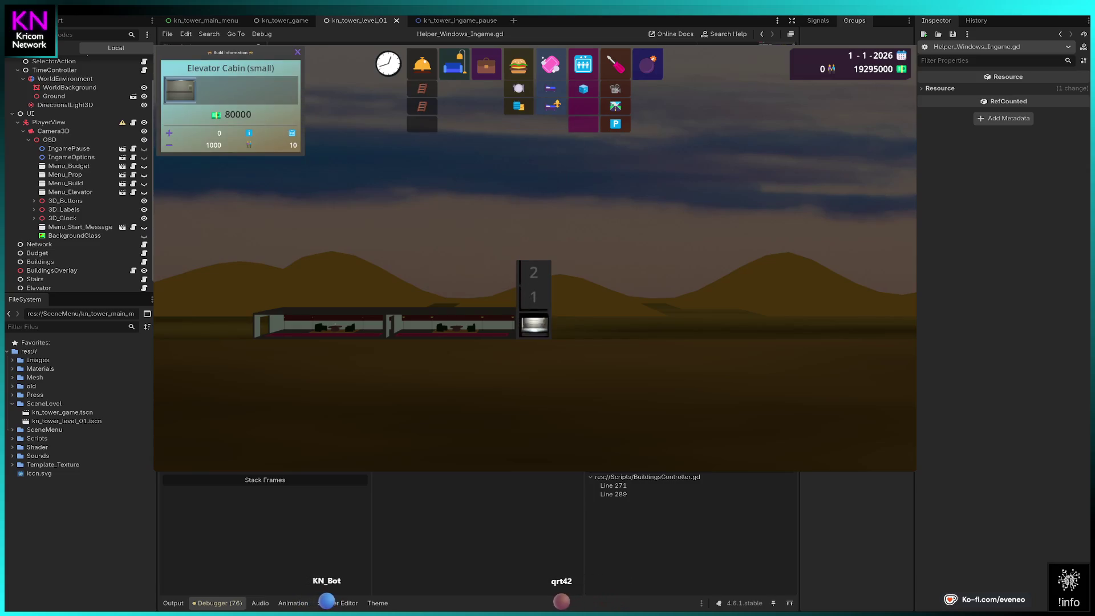
- Open the pause menu, enter Options with Enter, then return to the pause menu with Esc
key("Escape")
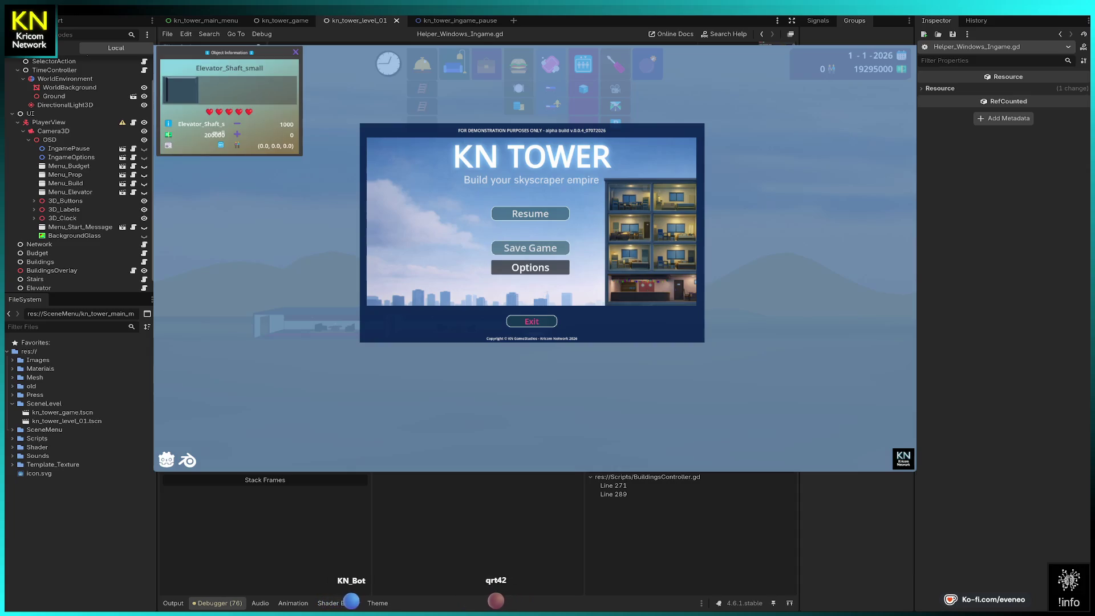
key("Return")
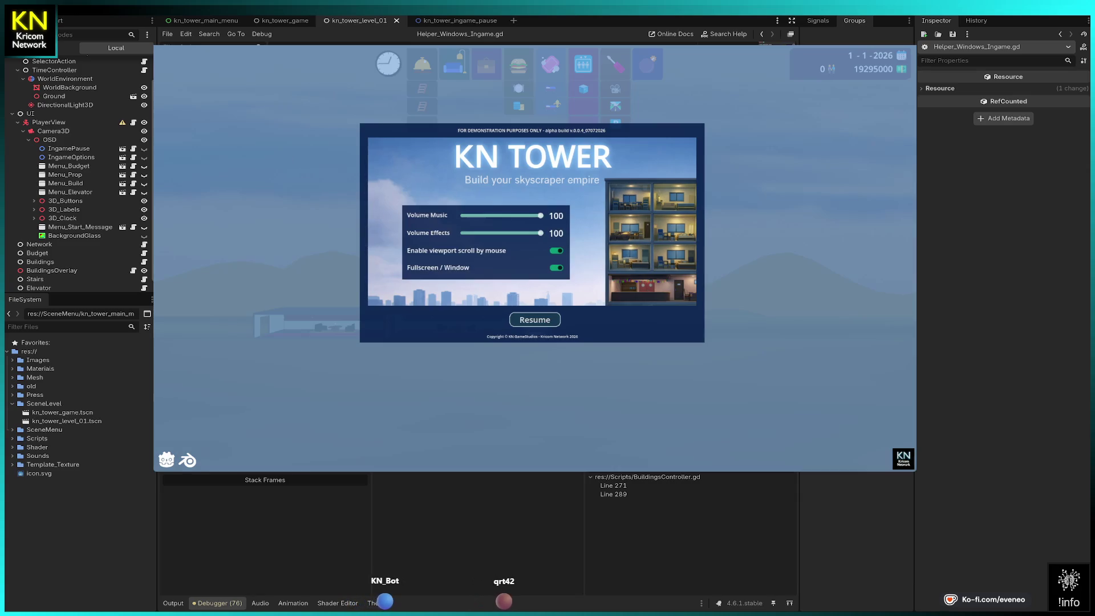
key("Down")
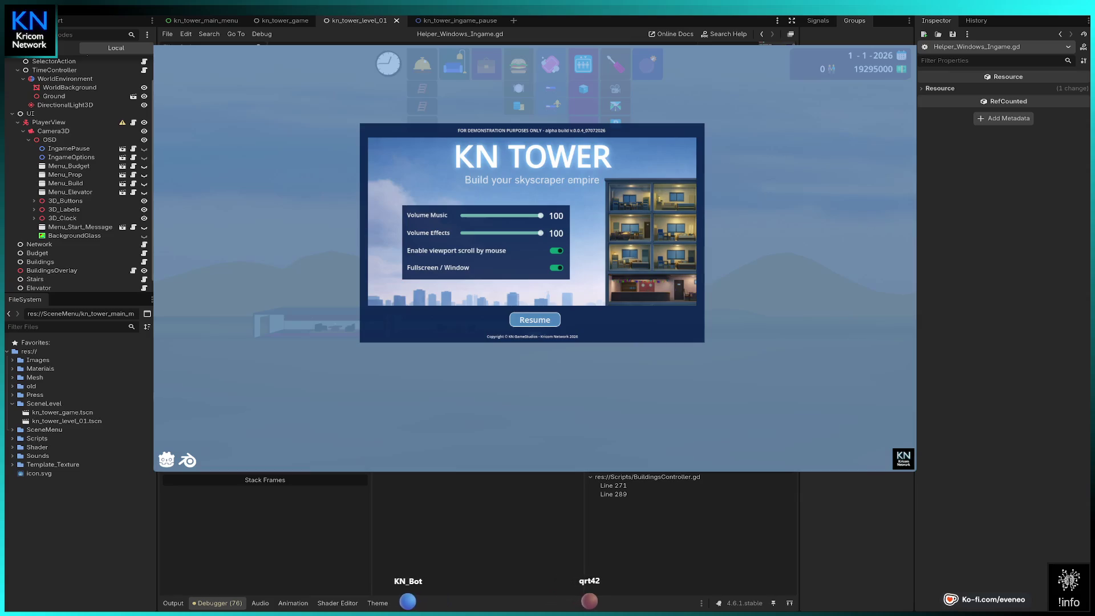
key("Escape")
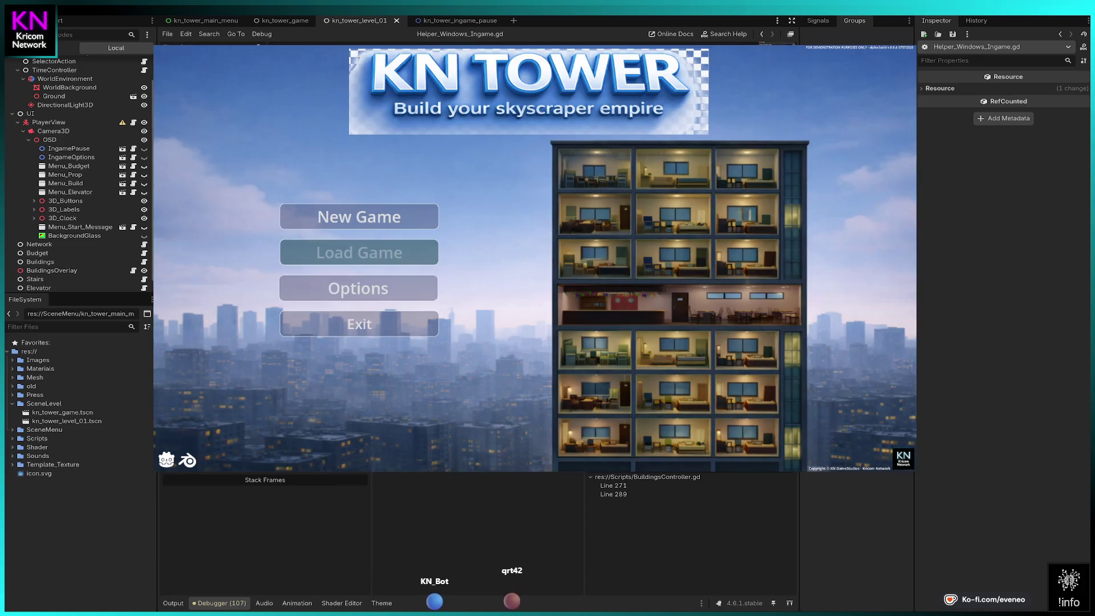
- Start a new game and place three lobbies side by side at ground level
left_click(359, 217)
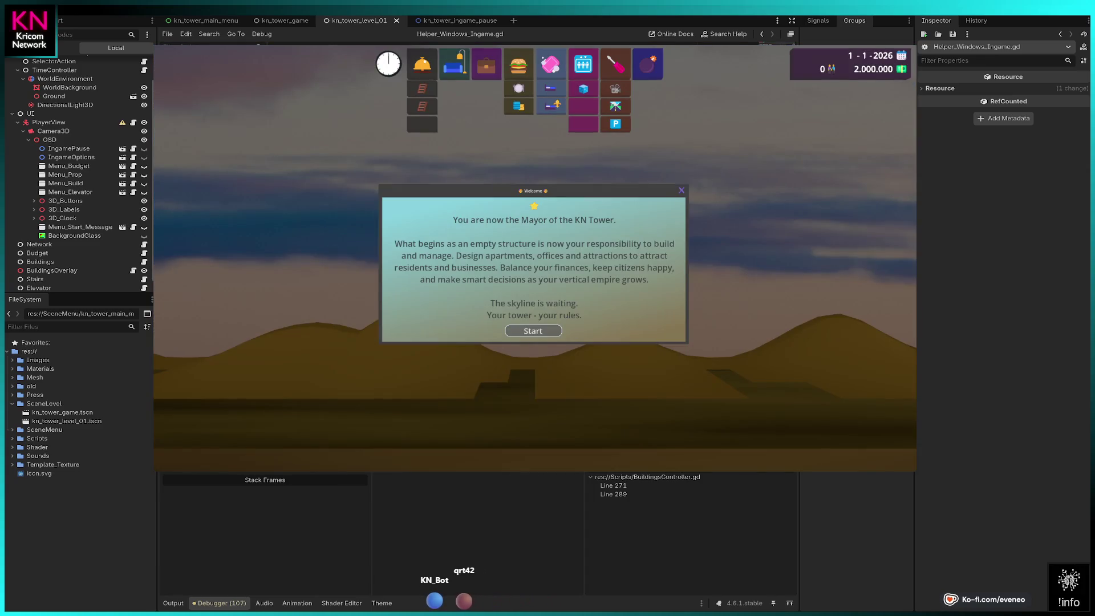
left_click(533, 330)
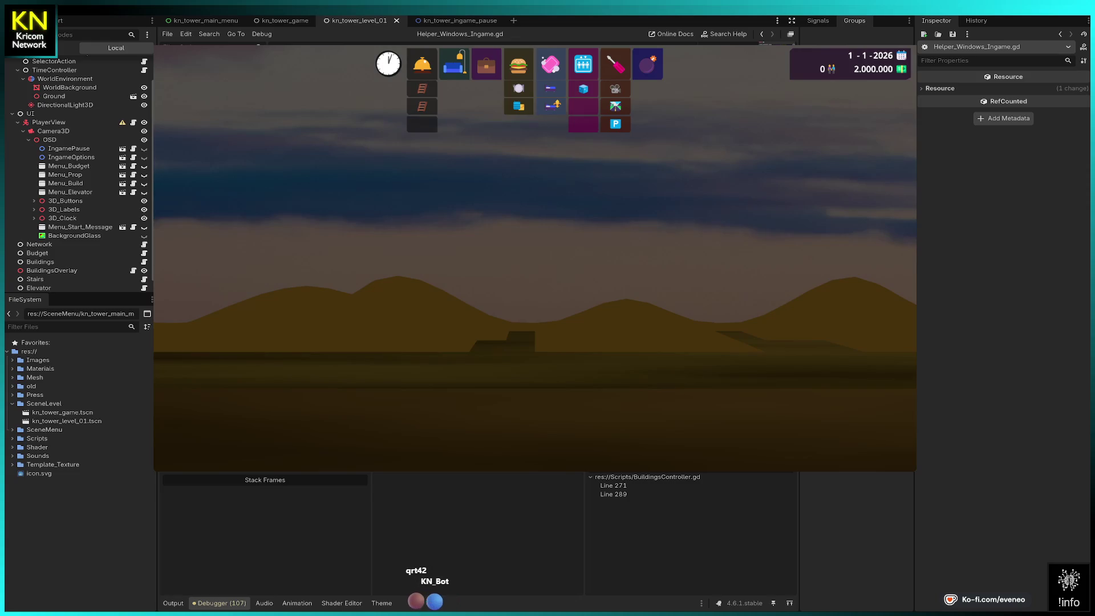
left_click(486, 65)
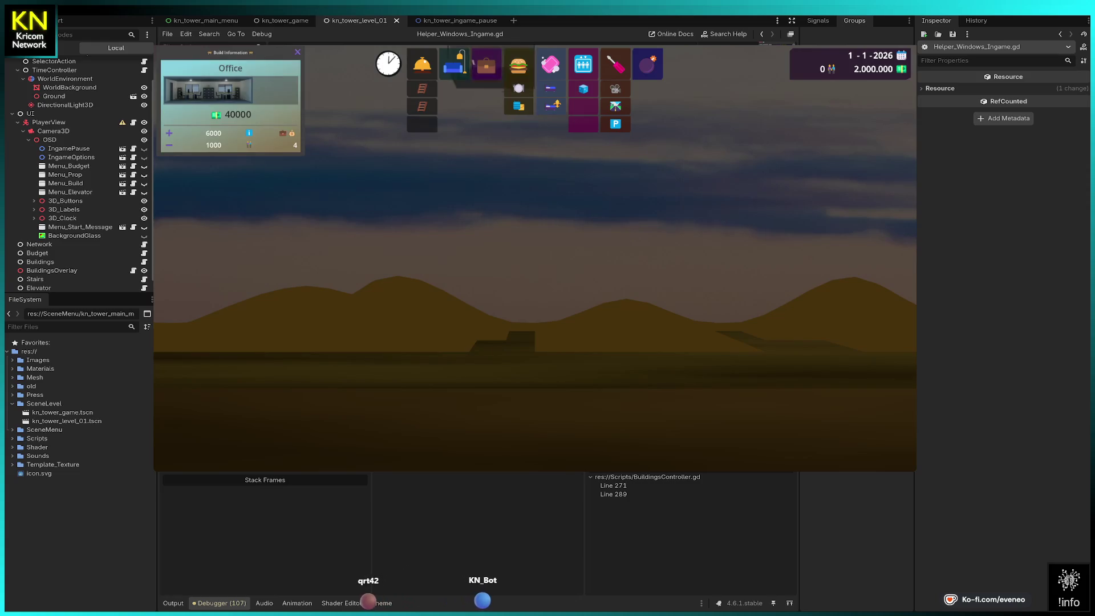
key("Escape")
left_click(422, 64)
left_click(490, 370)
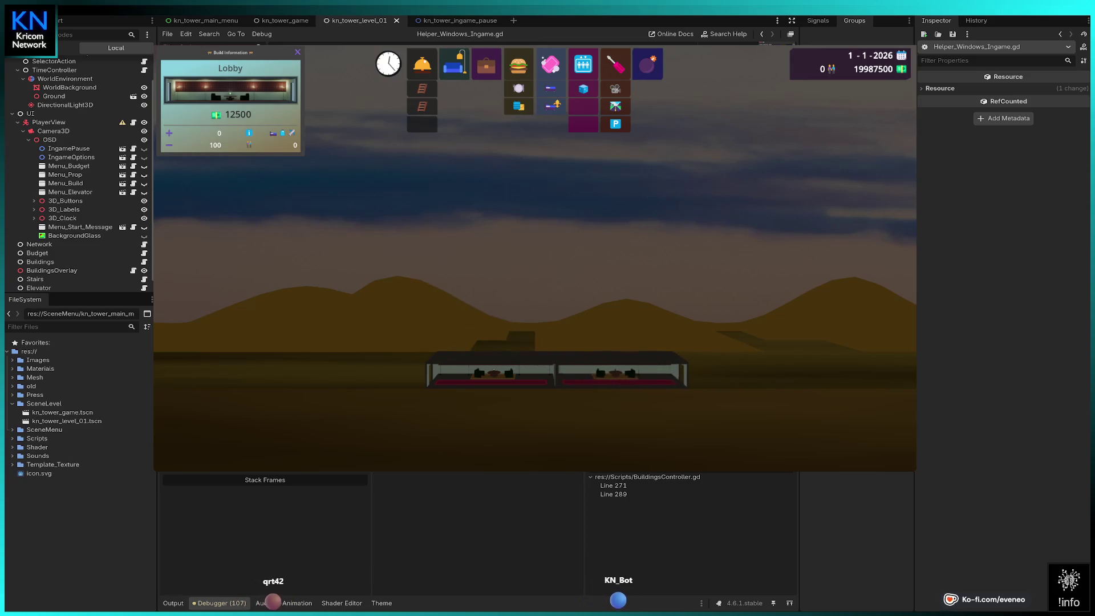
left_click(621, 370)
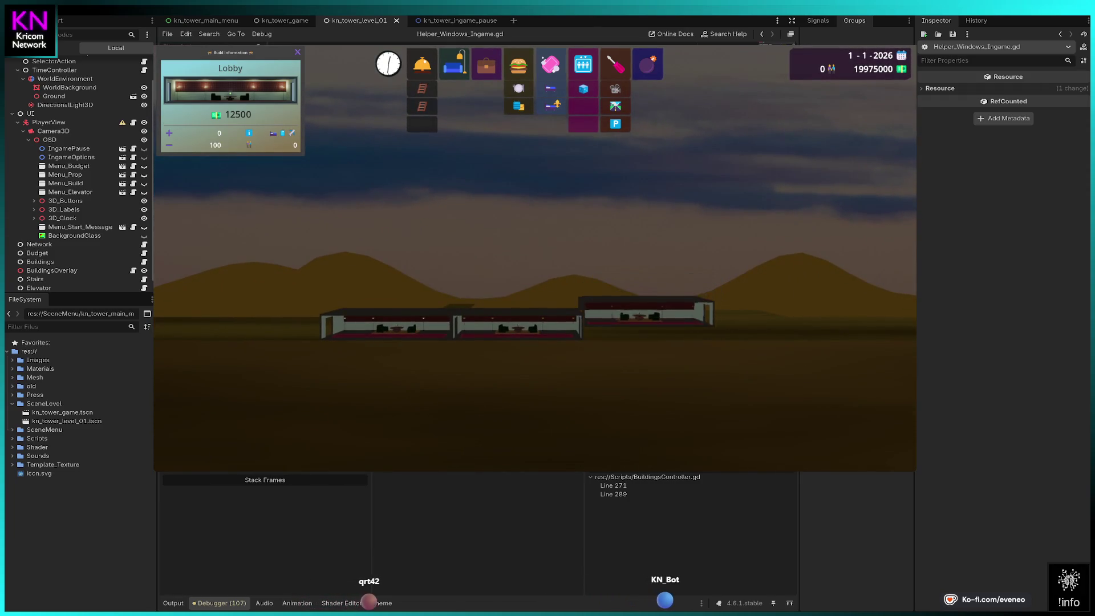
left_click(647, 325)
key("Escape")
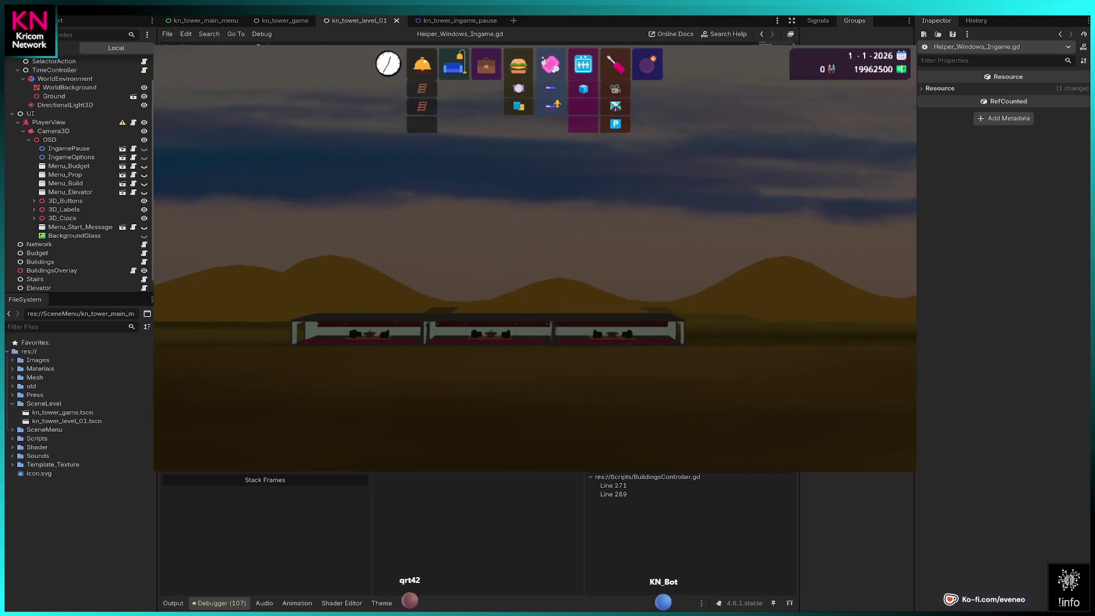
- Pause the game, open Options and return to the pause menu, then open the kn_tower_ingame_options scene
key("Escape")
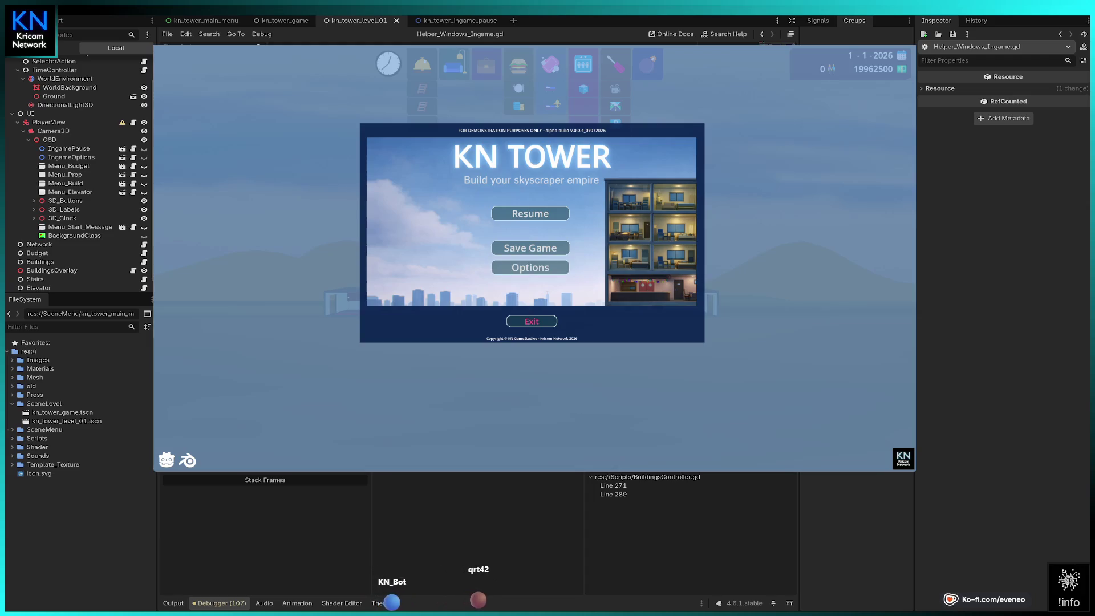
key("Return")
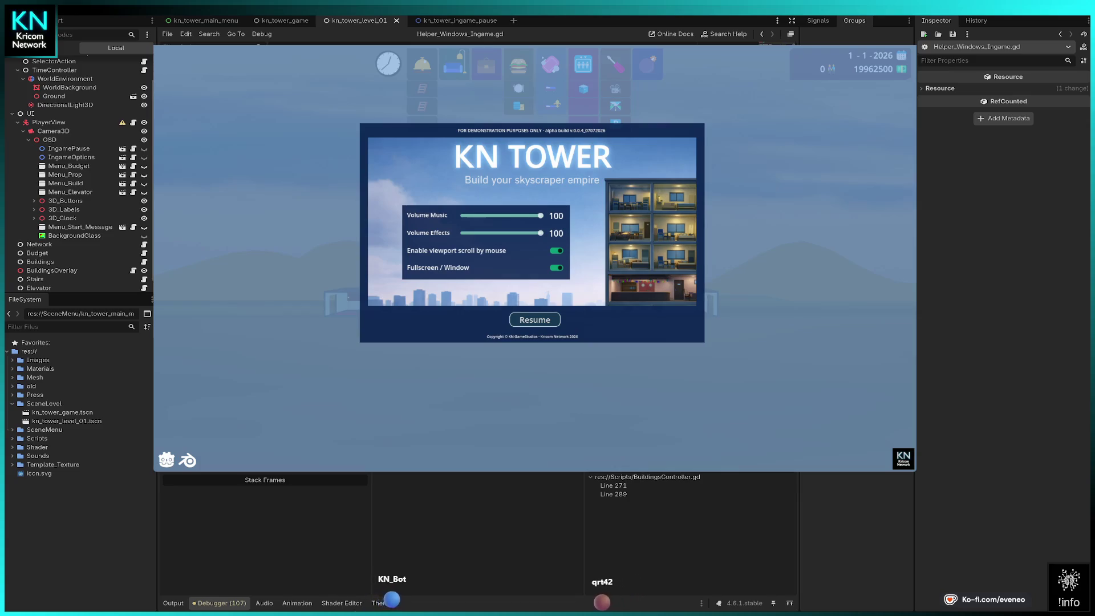
key("Escape")
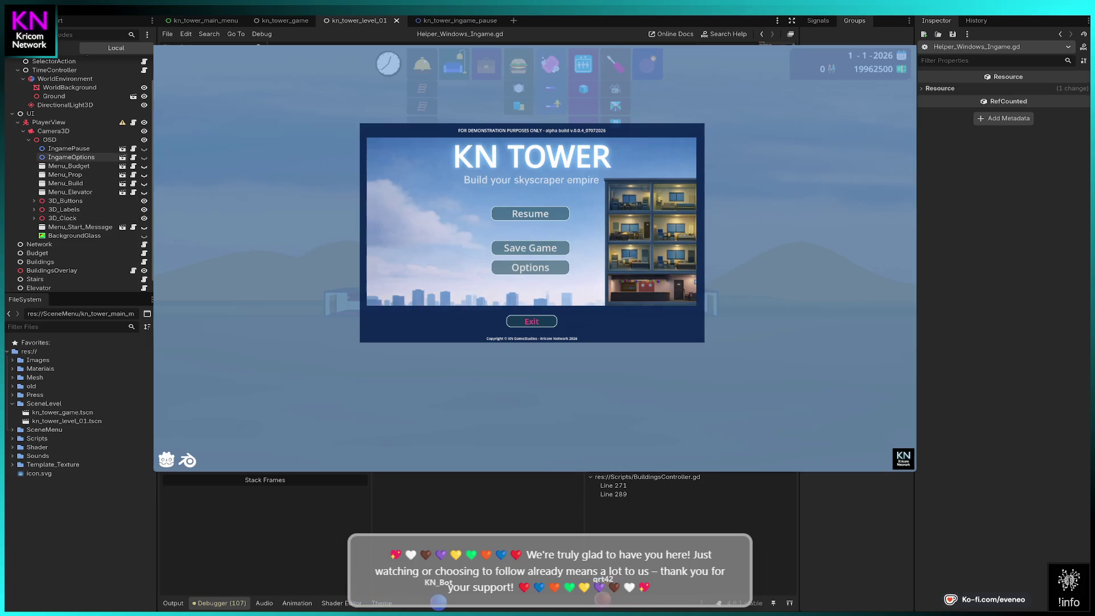
left_click(123, 158)
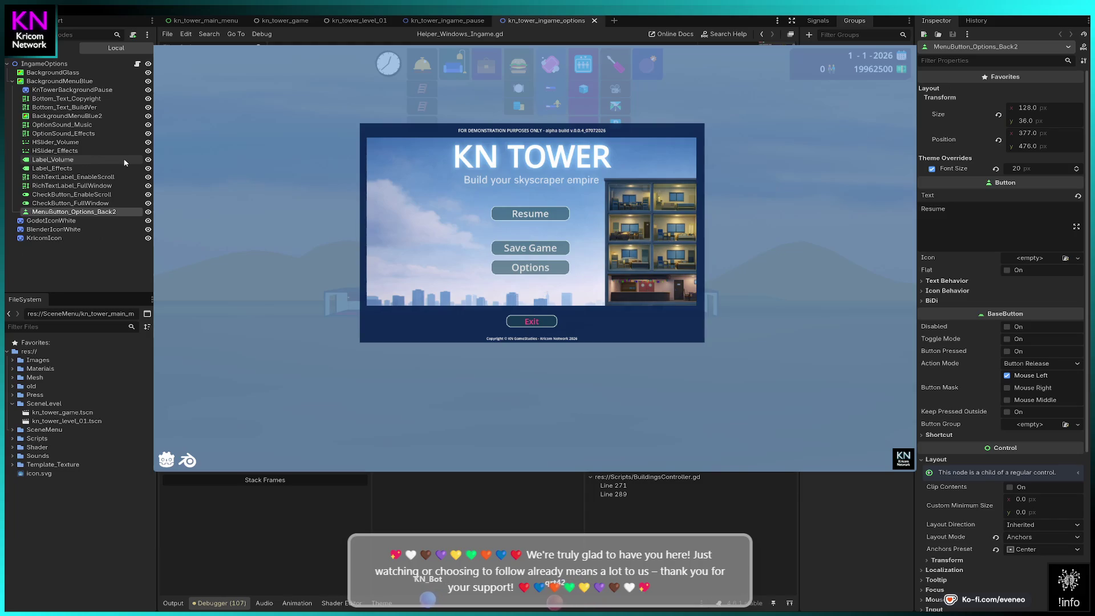
- Change MenuButton_Options_Back2's label from Resume to Back, then test Options, Back and Resume in-game
left_click(102, 215)
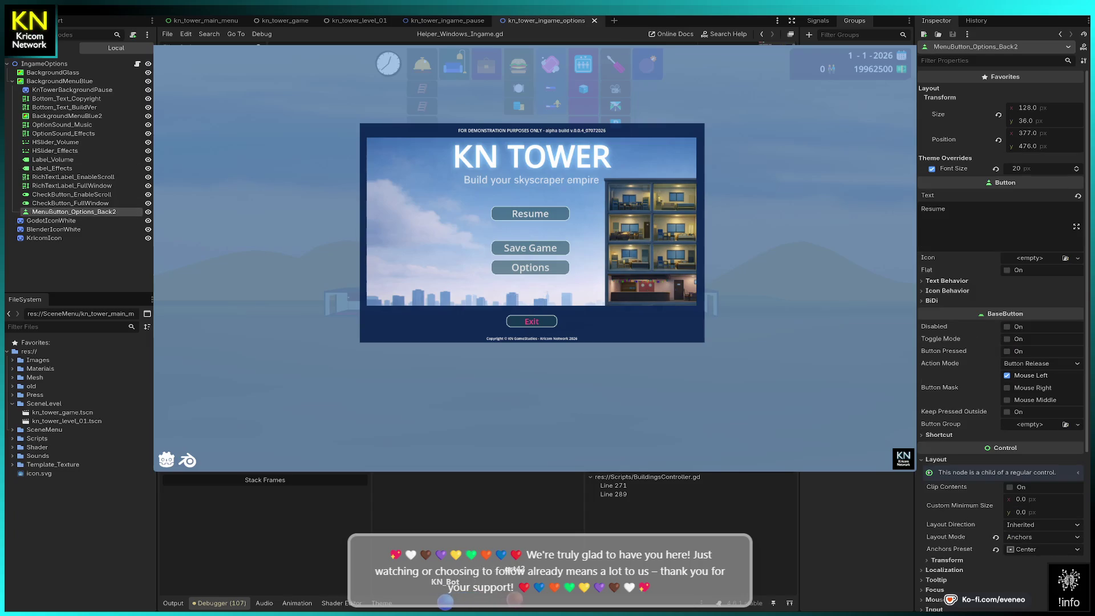
double_click(965, 211)
type("Back")
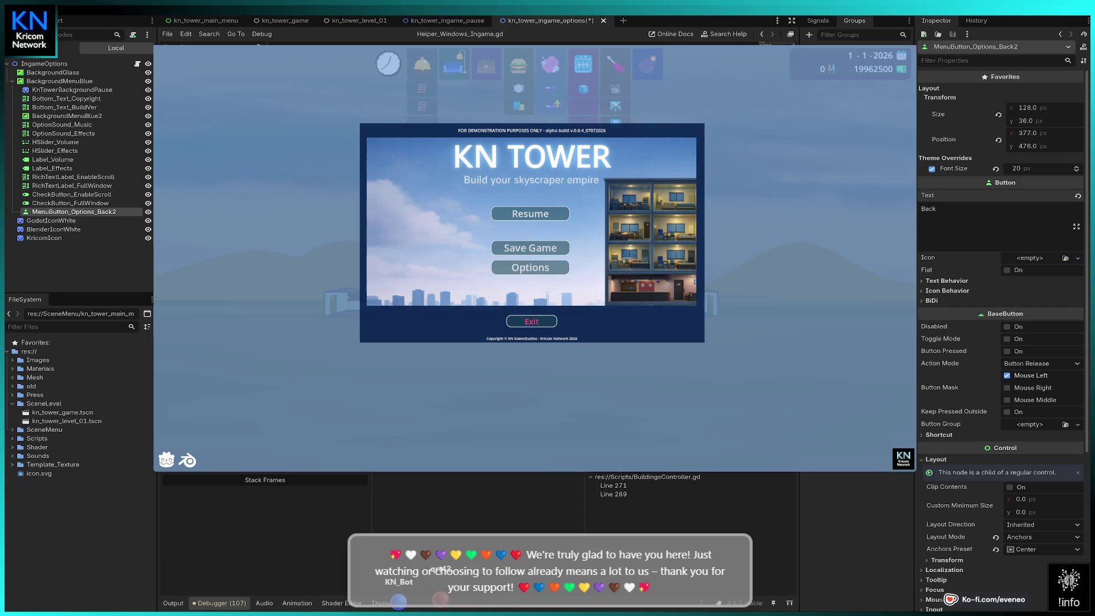
left_click(530, 267)
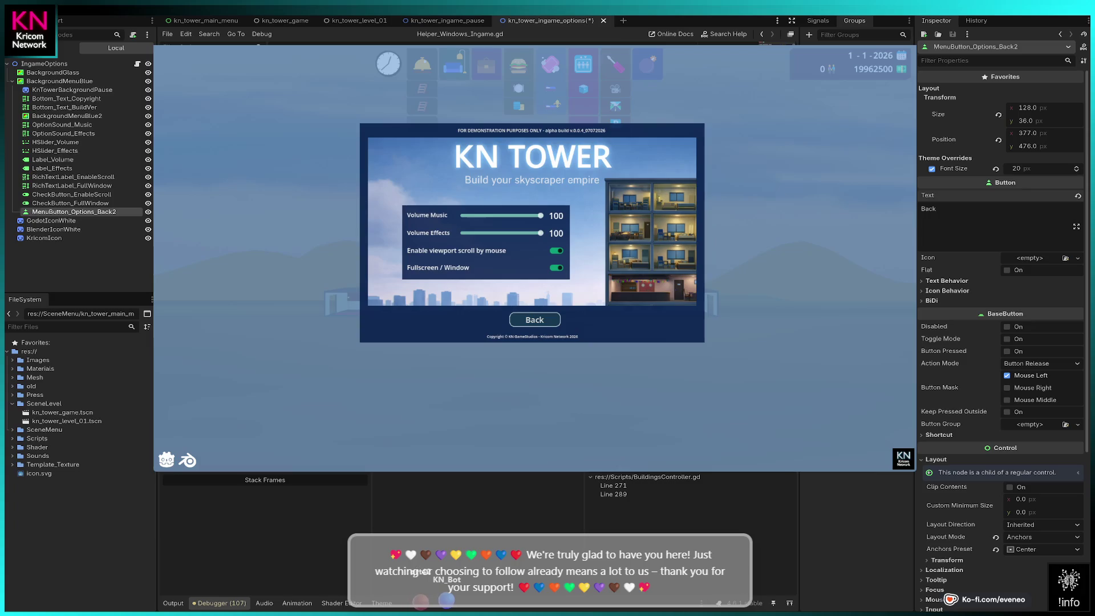
left_click(534, 319)
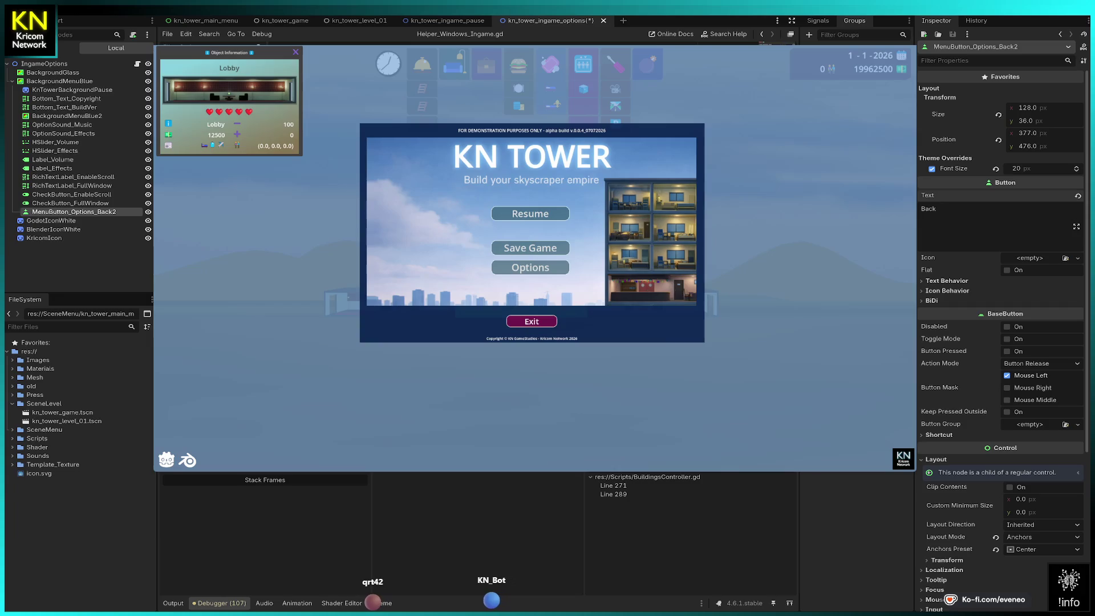
left_click(530, 213)
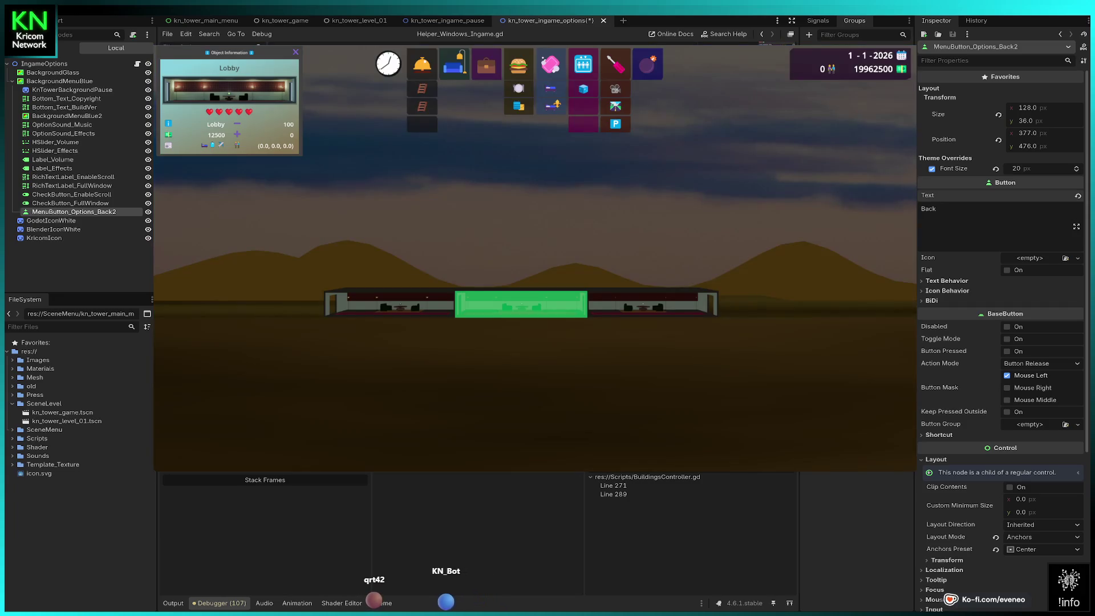
key("Escape")
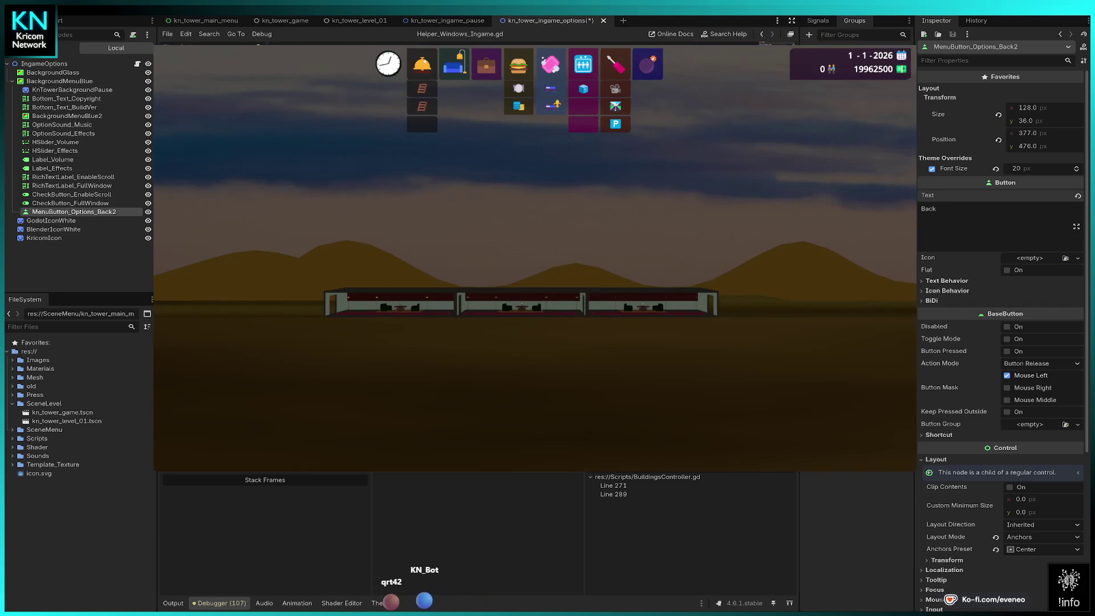